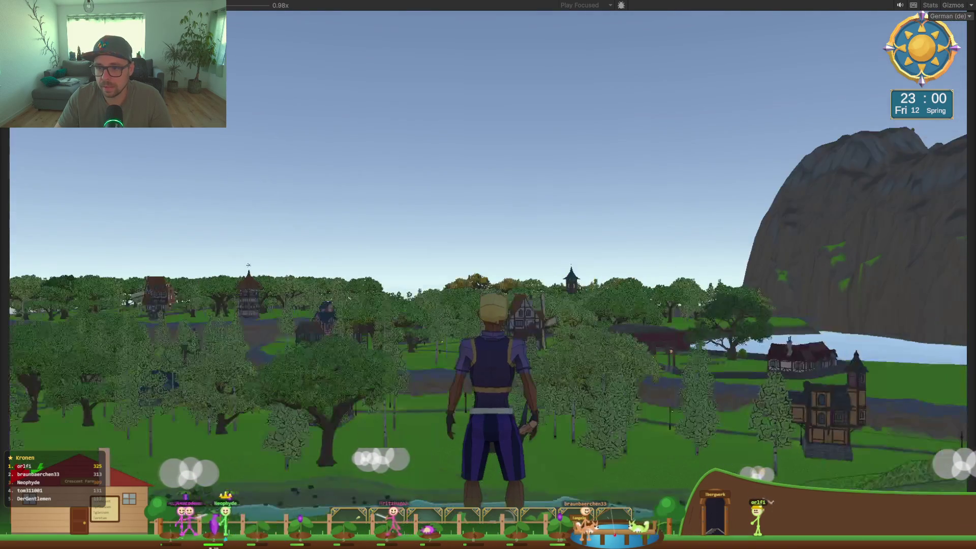
Leave the fullscreen Game view and expand DontDestroyOnLoad to inspect NetworkingGameSetup.
{"action": "key", "text": "shift+space"}
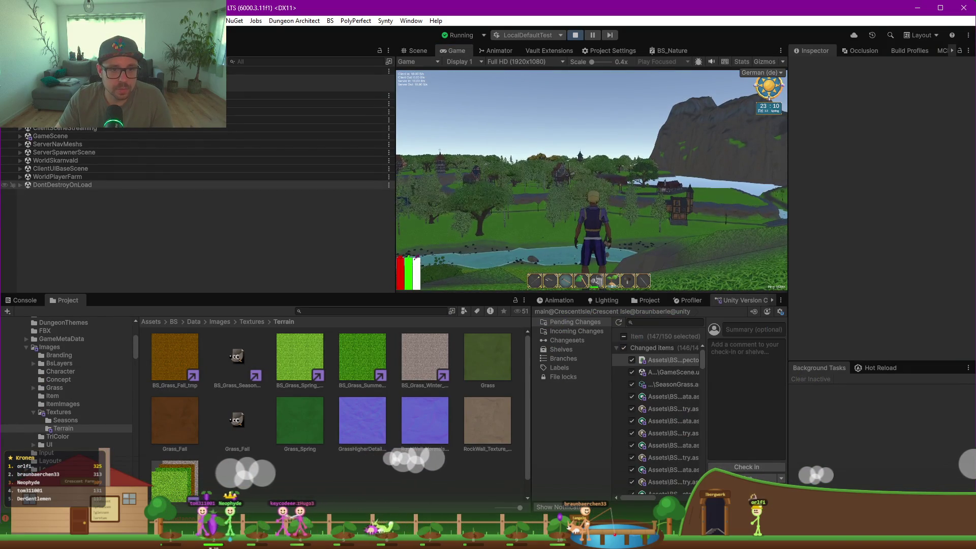
{"action": "left_click", "coordinate": [19, 185]}
{"action": "left_click", "coordinate": [71, 201]}
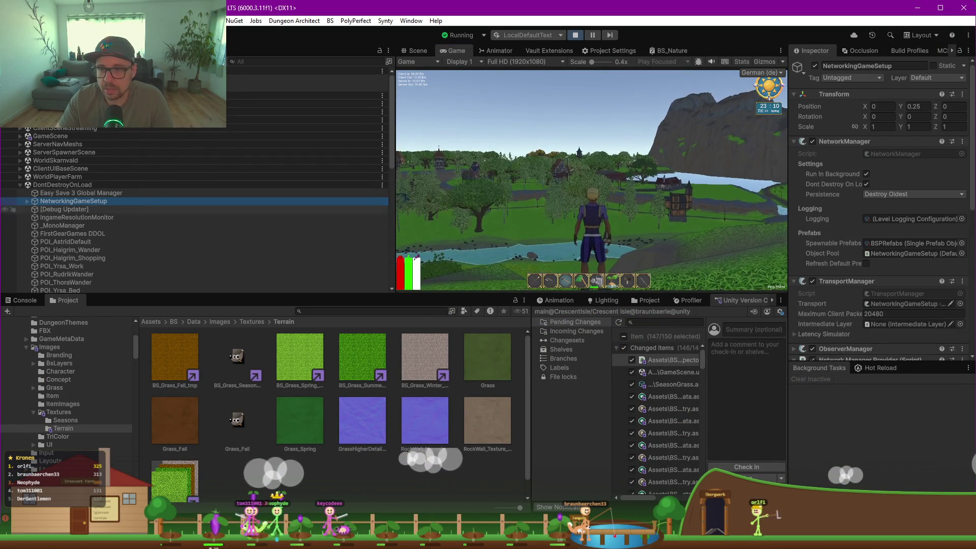
{"action": "left_click", "coordinate": [589, 178]}
{"action": "key", "text": "m"}
{"action": "key", "text": "m"}
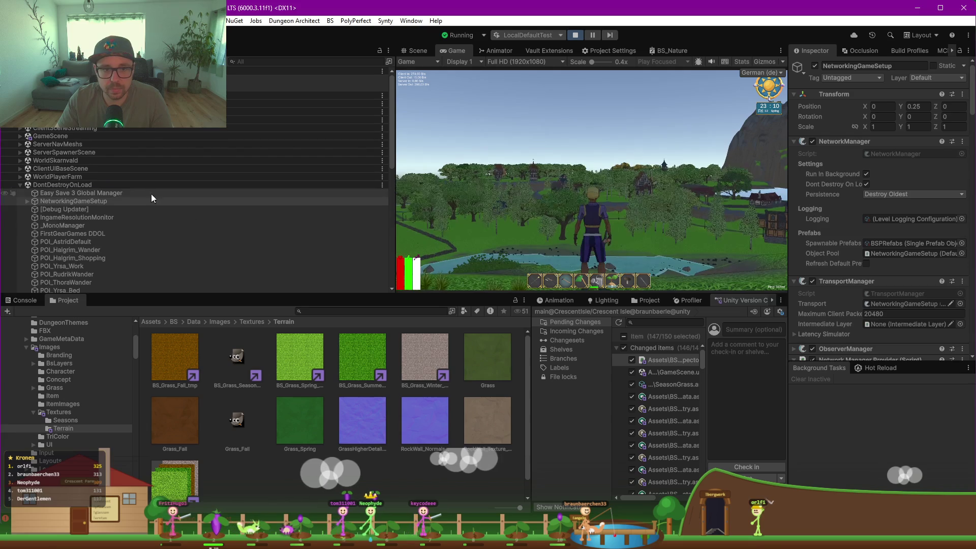
Expand NetworkingGameSetup and PlayerClientController in the Hierarchy to reach PlayerFollowCamera.
{"action": "left_click", "coordinate": [151, 194]}
{"action": "key", "text": "Down"}
{"action": "key", "text": "Right"}
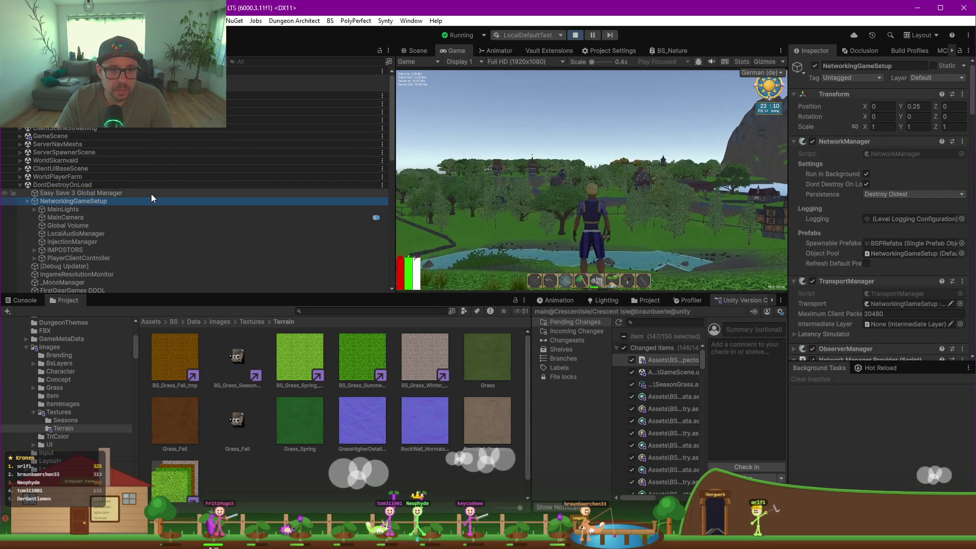
{"action": "key", "text": "Down"}
{"action": "key", "text": "Down"}
{"action": "key", "text": "Down"}
{"action": "key", "text": "Down"}
{"action": "key", "text": "Down"}
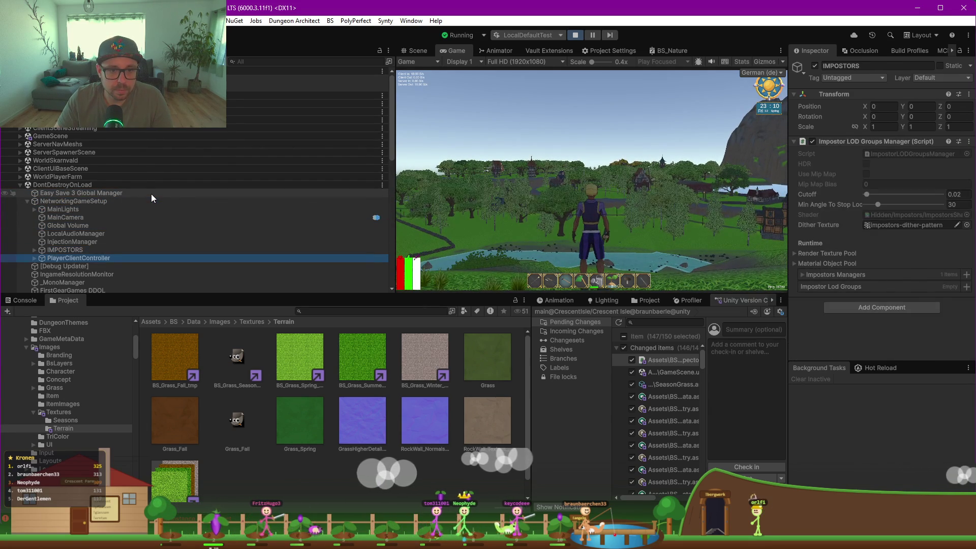
{"action": "key", "text": "Right"}
{"action": "key", "text": "Down"}
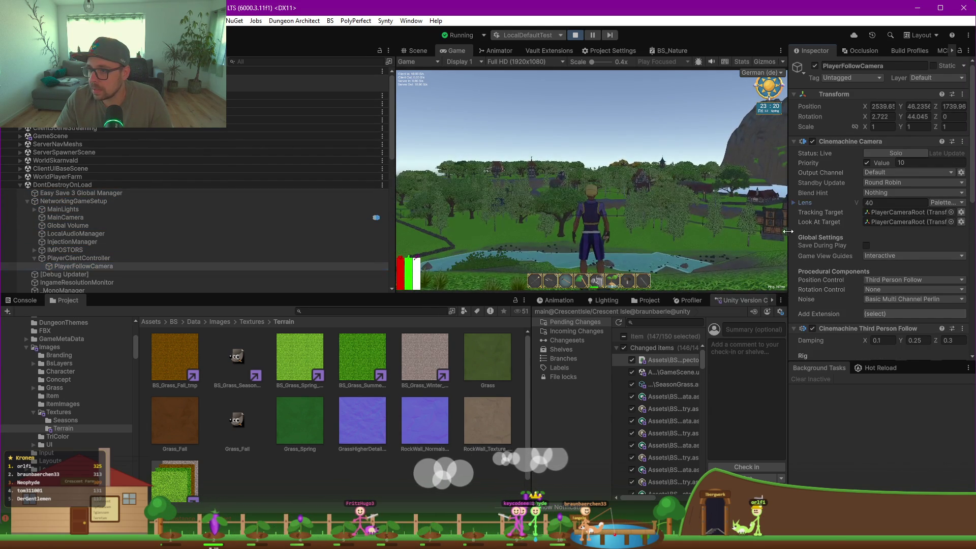
Scroll through the PlayerFollowCamera's Cinemachine components in the Inspector.
{"action": "left_click_drag", "start_coordinate": [788, 231], "coordinate": [718, 231]}
{"action": "scroll", "coordinate": [765, 271], "scroll_direction": "down", "scroll_amount": 3}
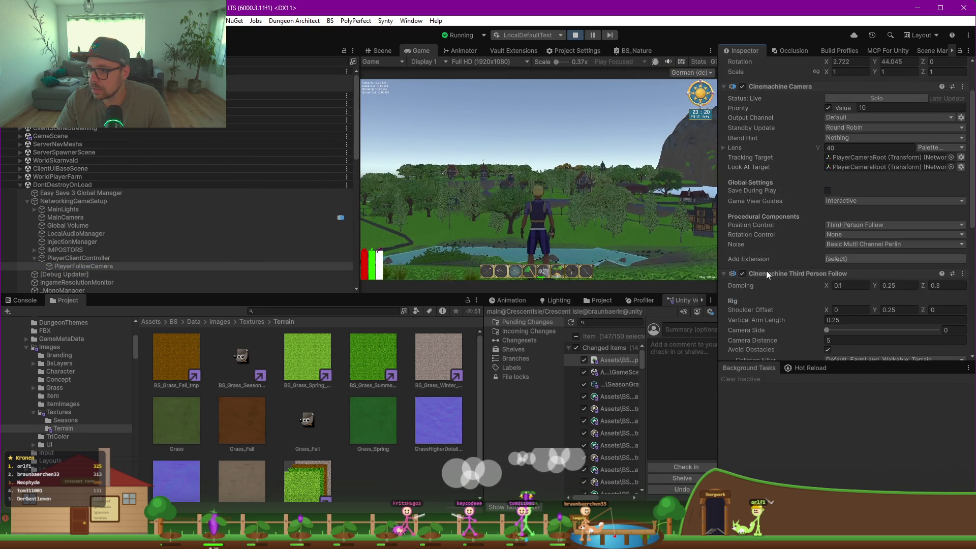
{"action": "scroll", "coordinate": [777, 304], "scroll_direction": "down", "scroll_amount": 3}
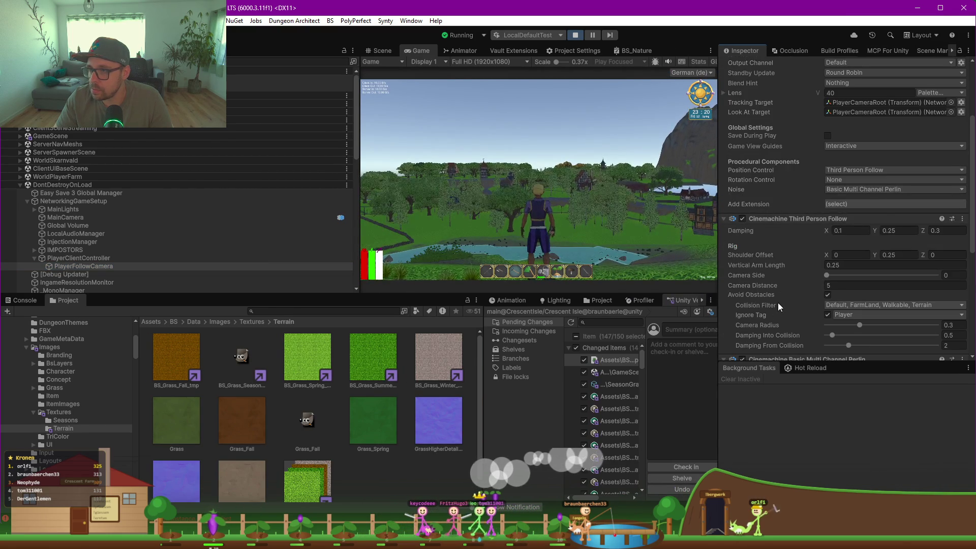
{"action": "scroll", "coordinate": [778, 304], "scroll_direction": "down", "scroll_amount": 2}
{"action": "scroll", "coordinate": [778, 303], "scroll_direction": "down", "scroll_amount": 6}
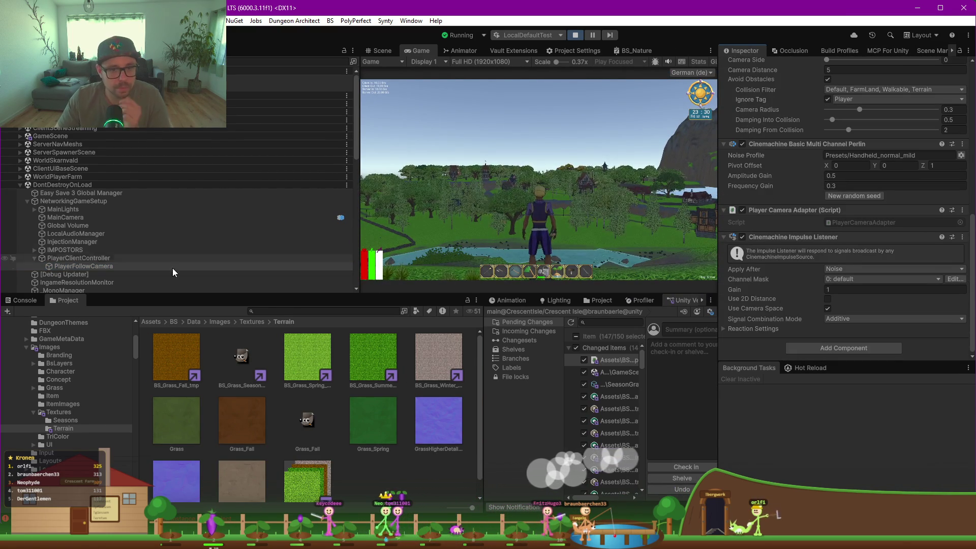
Select MainCamera, try a Far clipping plane of 200, then revert it to 500.
{"action": "left_click", "coordinate": [64, 218]}
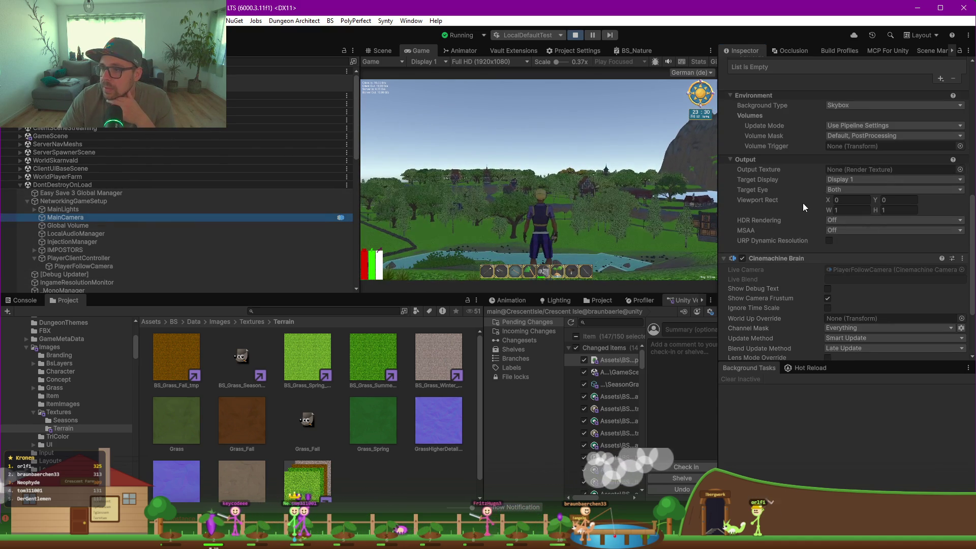
{"action": "scroll", "coordinate": [803, 203], "scroll_direction": "down", "scroll_amount": 2}
{"action": "scroll", "coordinate": [801, 205], "scroll_direction": "up", "scroll_amount": 3}
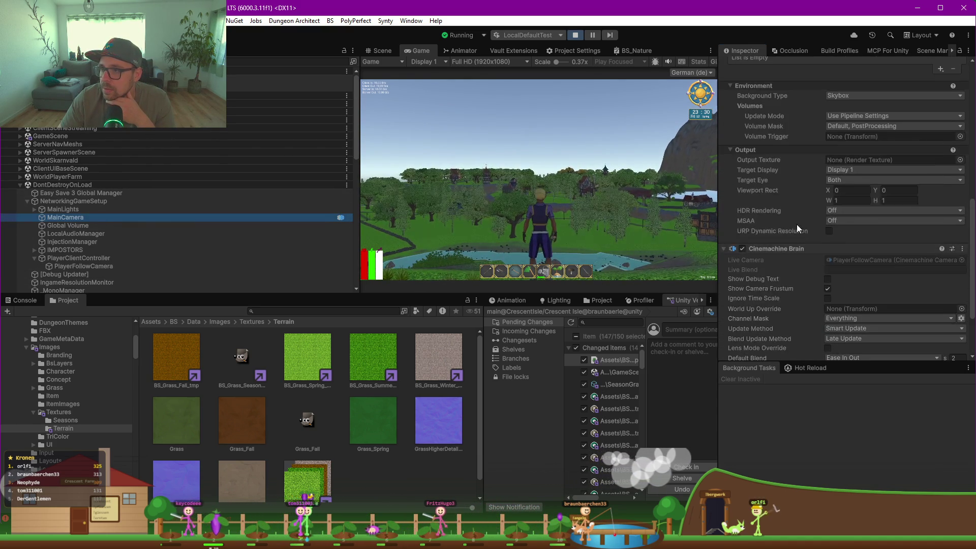
{"action": "scroll", "coordinate": [797, 224], "scroll_direction": "up", "scroll_amount": 10}
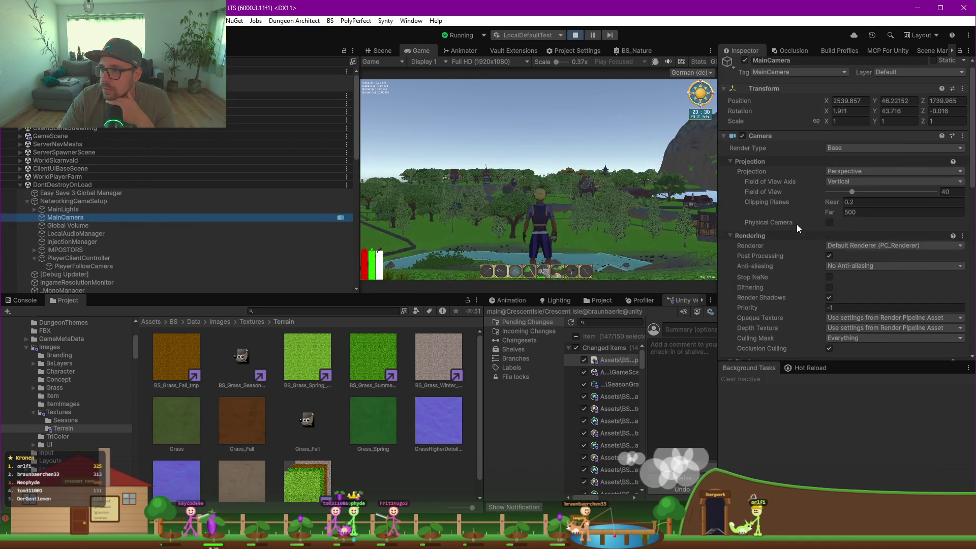
{"action": "left_click", "coordinate": [864, 212]}
{"action": "type", "text": "200"}
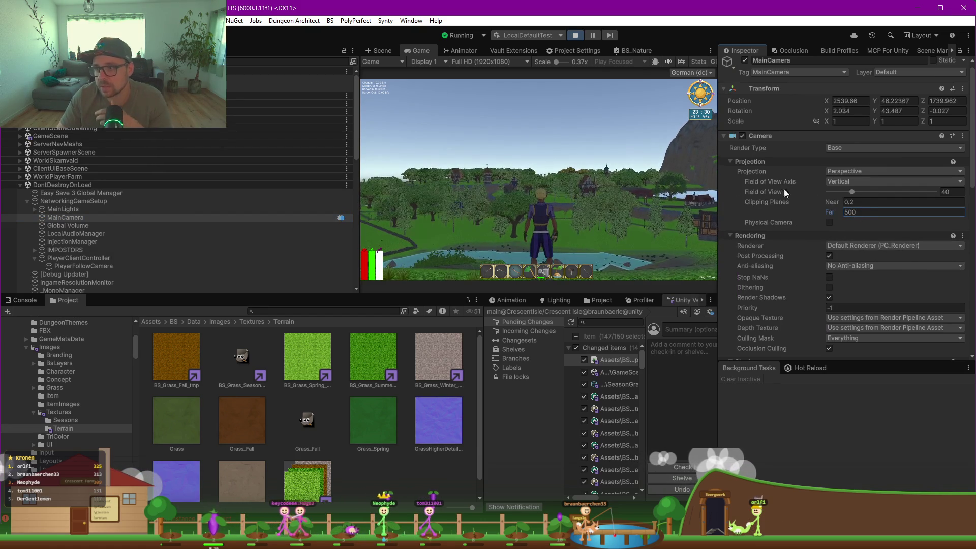
{"action": "key", "text": "Escape"}
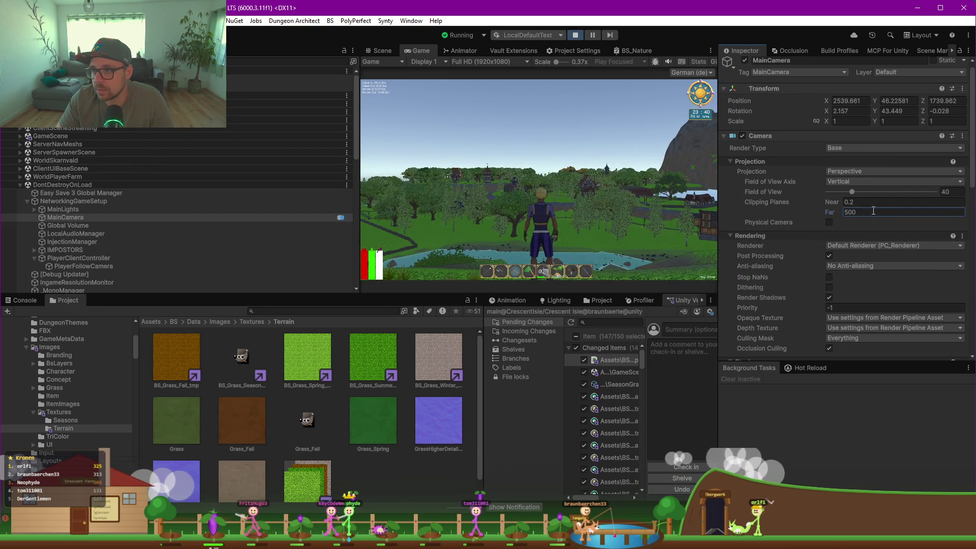
Check the PlayerFollowCamera settings, then the PlayerClientController's input settings.
{"action": "left_click", "coordinate": [83, 266]}
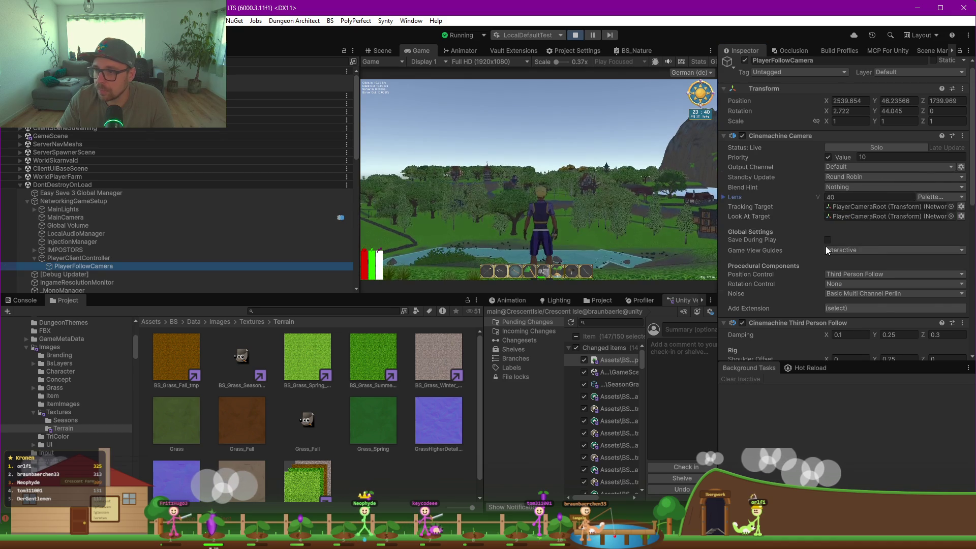
{"action": "scroll", "coordinate": [825, 246], "scroll_direction": "down", "scroll_amount": 5}
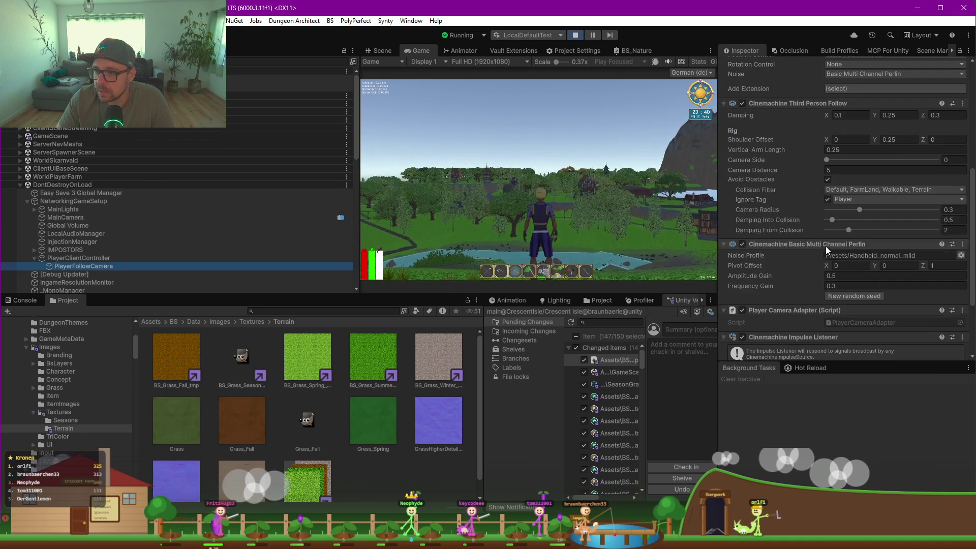
{"action": "scroll", "coordinate": [788, 278], "scroll_direction": "up", "scroll_amount": 3}
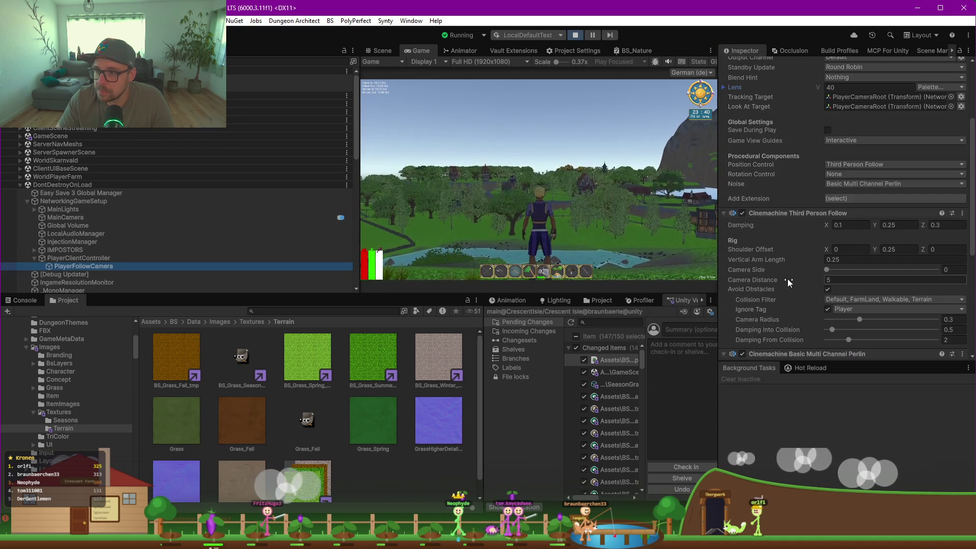
{"action": "left_click", "coordinate": [73, 259]}
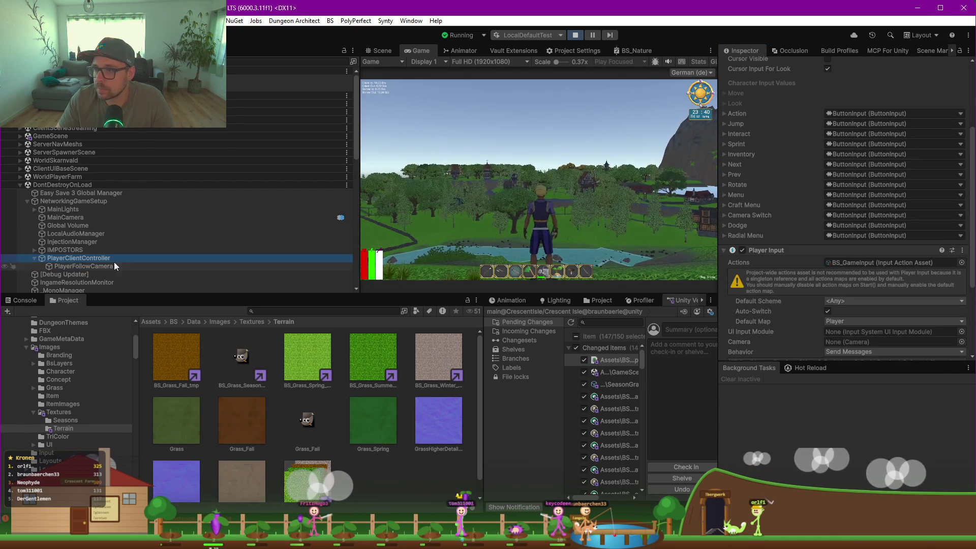
{"action": "scroll", "coordinate": [778, 200], "scroll_direction": "down", "scroll_amount": 3}
{"action": "scroll", "coordinate": [779, 196], "scroll_direction": "up", "scroll_amount": 6}
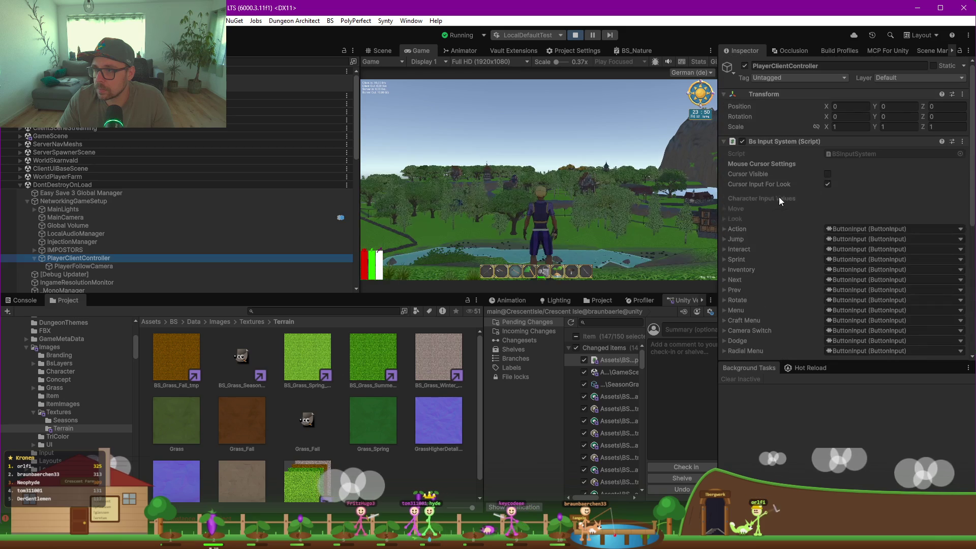
Reselect PlayerFollowCamera and scroll down to its Cinemachine Impulse Listener.
{"action": "left_click", "coordinate": [84, 267]}
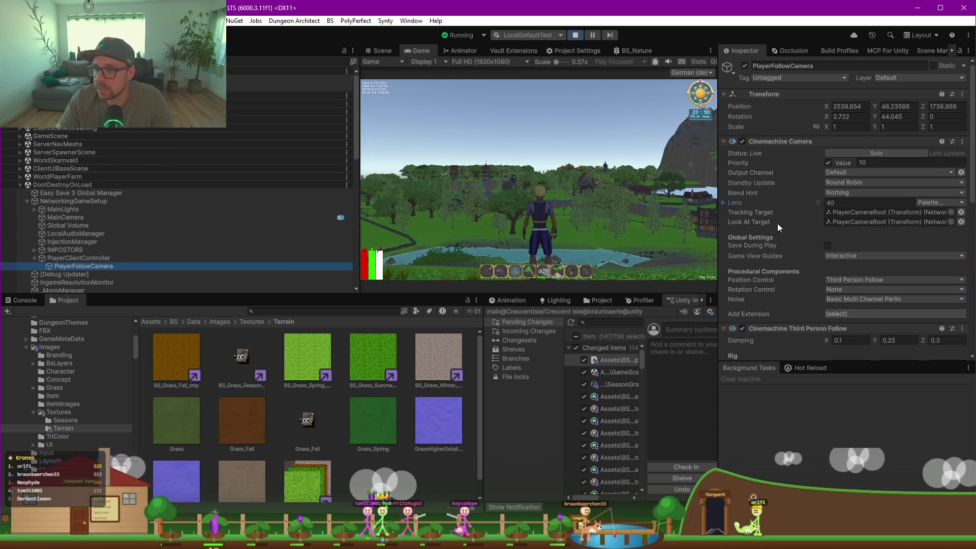
{"action": "scroll", "coordinate": [786, 254], "scroll_direction": "down", "scroll_amount": 3}
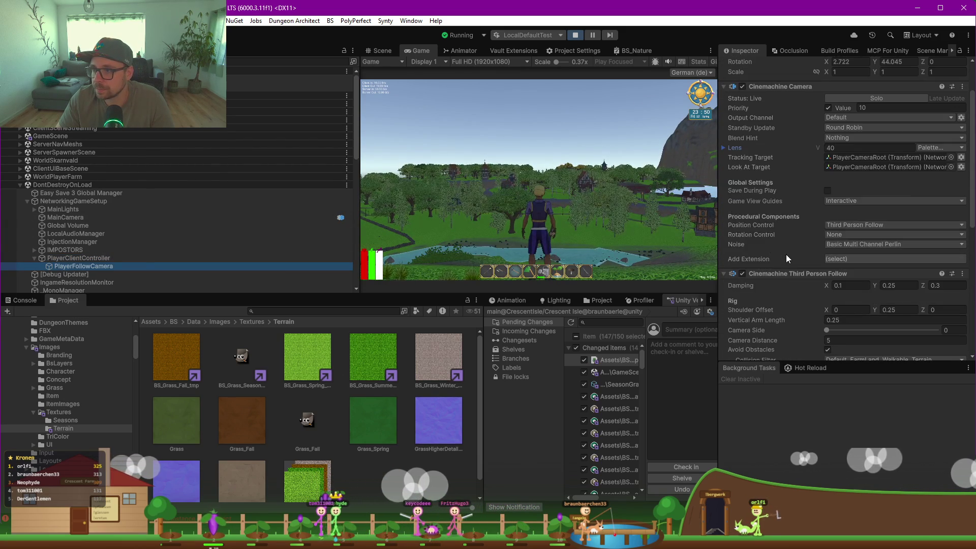
{"action": "scroll", "coordinate": [786, 254], "scroll_direction": "down", "scroll_amount": 2}
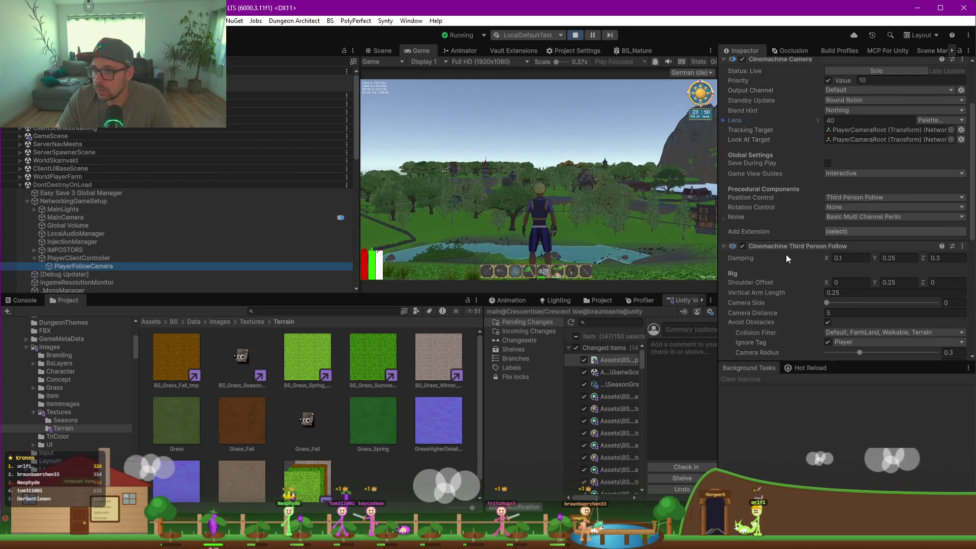
{"action": "scroll", "coordinate": [786, 254], "scroll_direction": "down", "scroll_amount": 3}
{"action": "scroll", "coordinate": [786, 254], "scroll_direction": "down", "scroll_amount": 3}
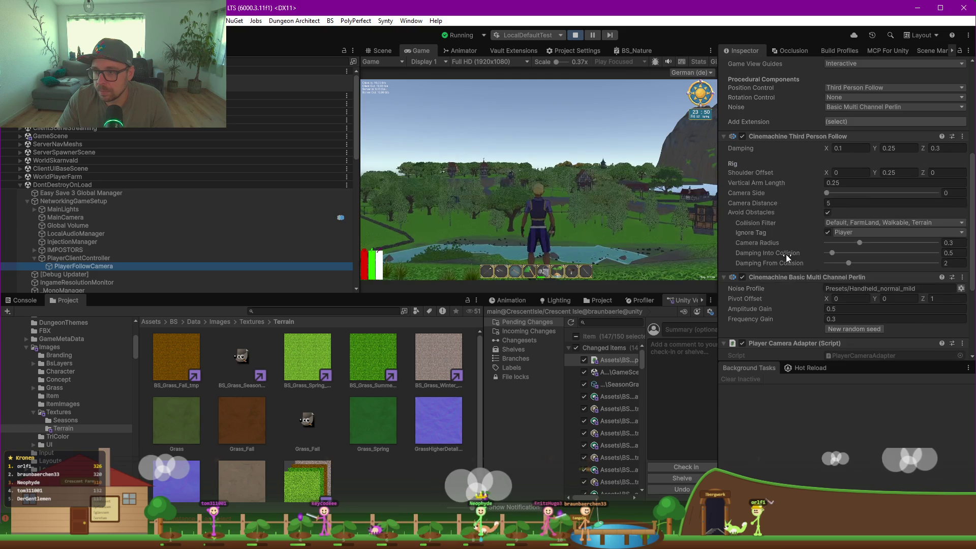
{"action": "scroll", "coordinate": [786, 254], "scroll_direction": "down", "scroll_amount": 2}
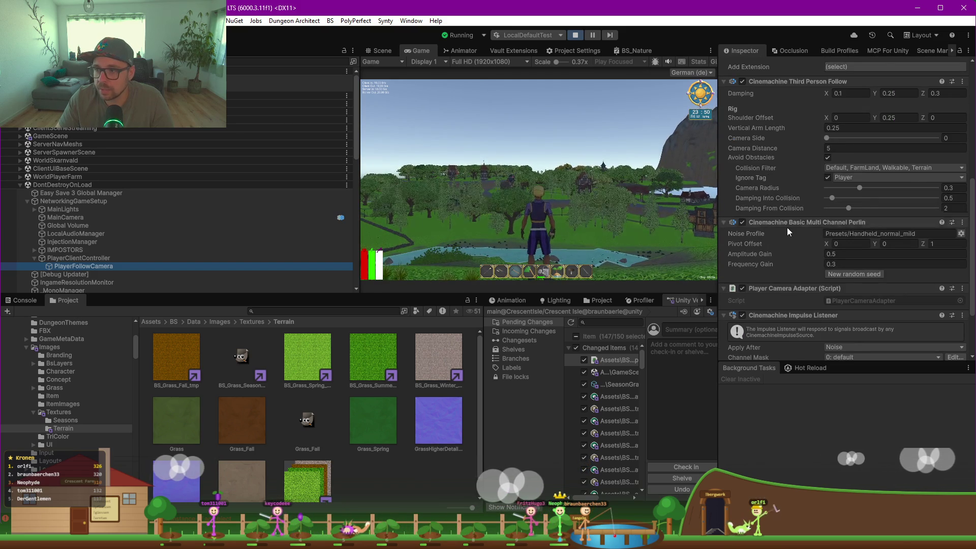
{"action": "scroll", "coordinate": [786, 227], "scroll_direction": "down", "scroll_amount": 3}
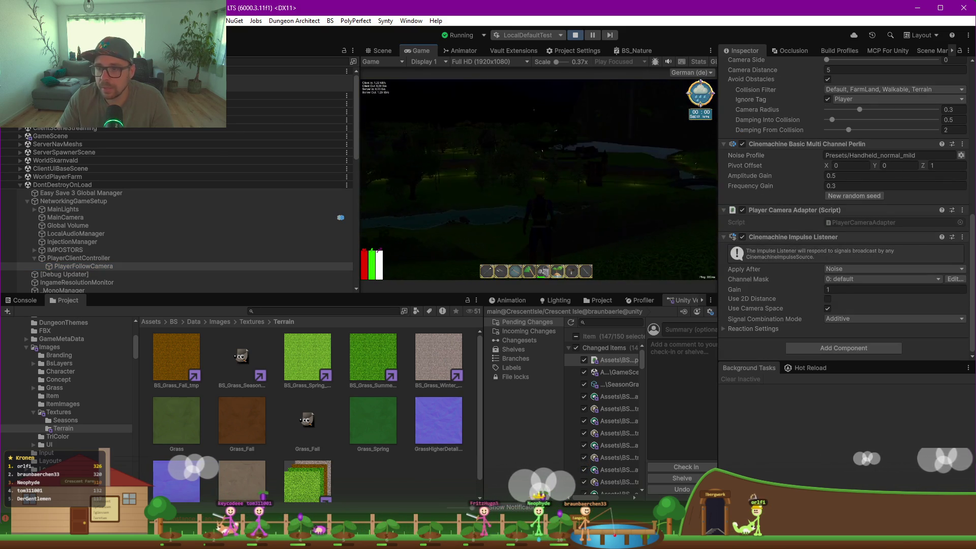
{"action": "key", "text": "shift+space"}
{"action": "key", "text": "F10"}
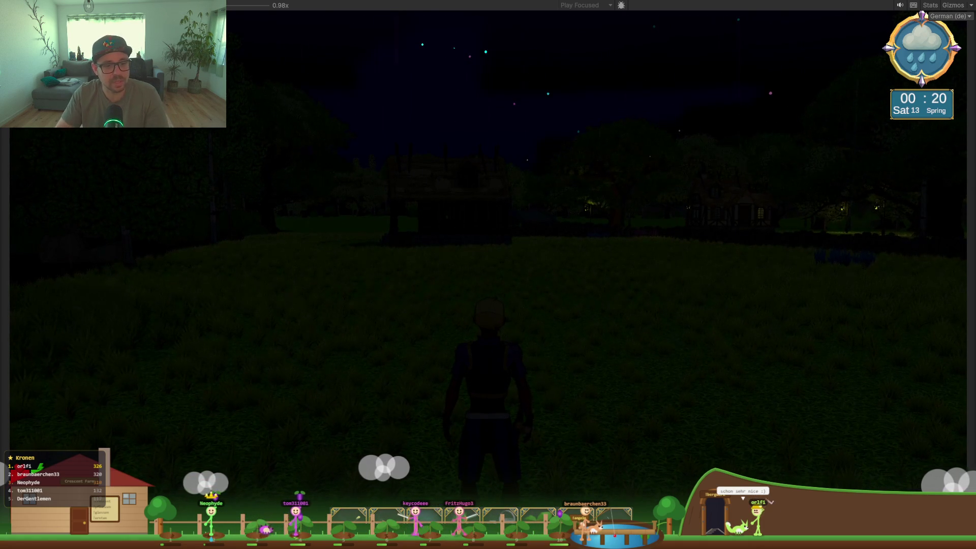
{"action": "key", "text": "shift+space"}
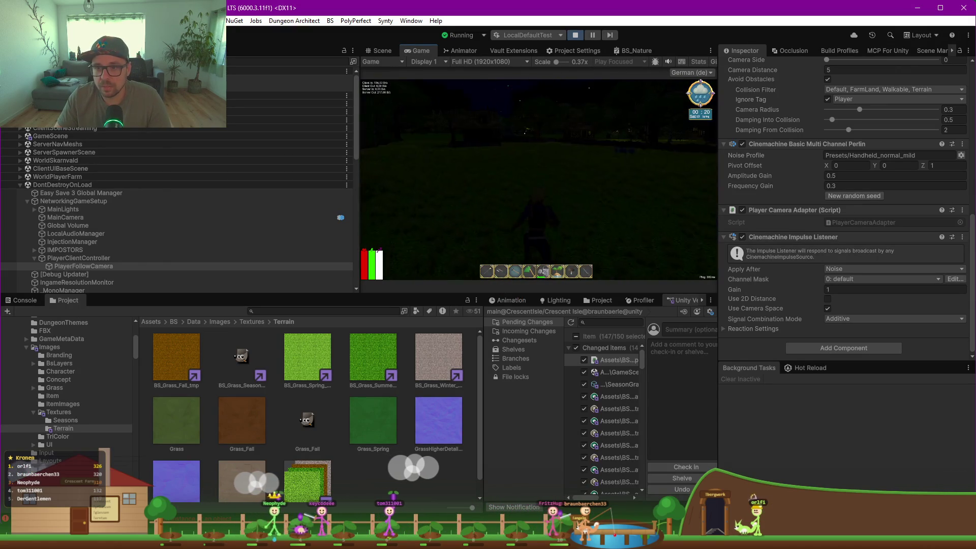
{"action": "key", "text": "Escape"}
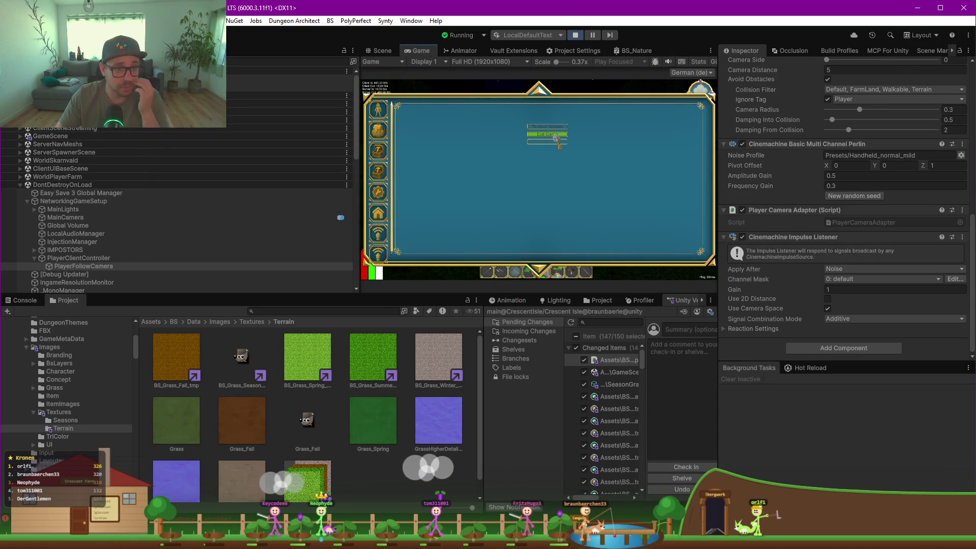
{"action": "left_click", "coordinate": [548, 135]}
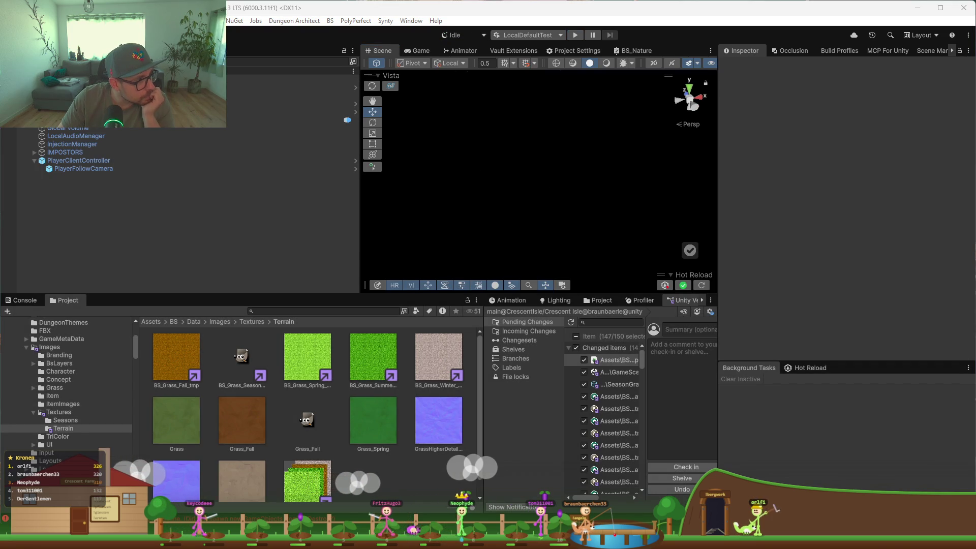
Switch to Discord and open the vista channel, then the wip channel.
{"action": "key", "text": "alt+Tab"}
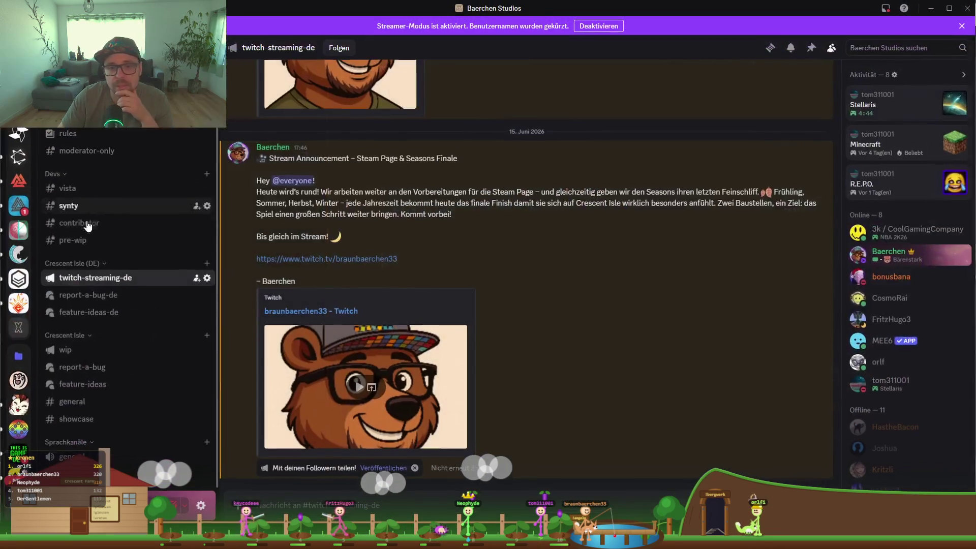
{"action": "scroll", "coordinate": [102, 173], "scroll_direction": "up", "scroll_amount": 1}
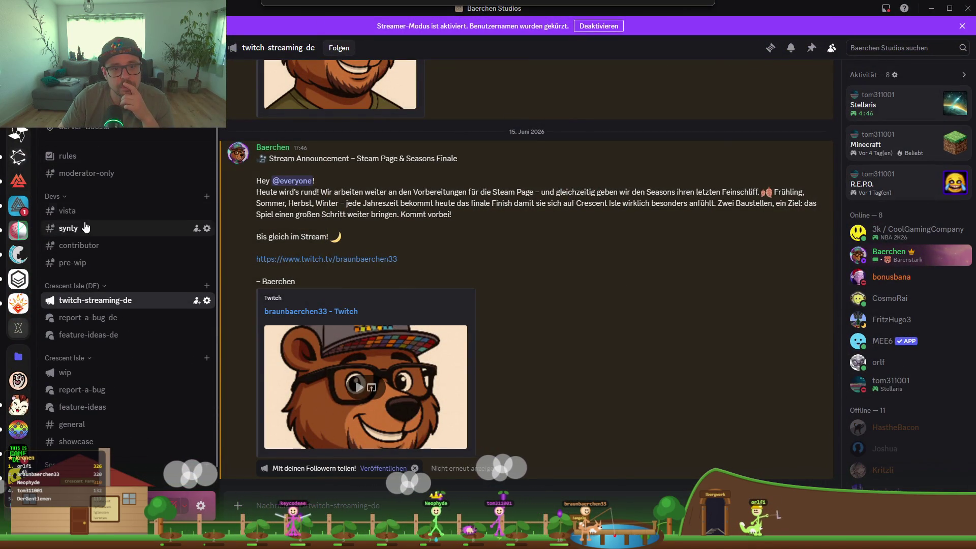
{"action": "left_click", "coordinate": [102, 210]}
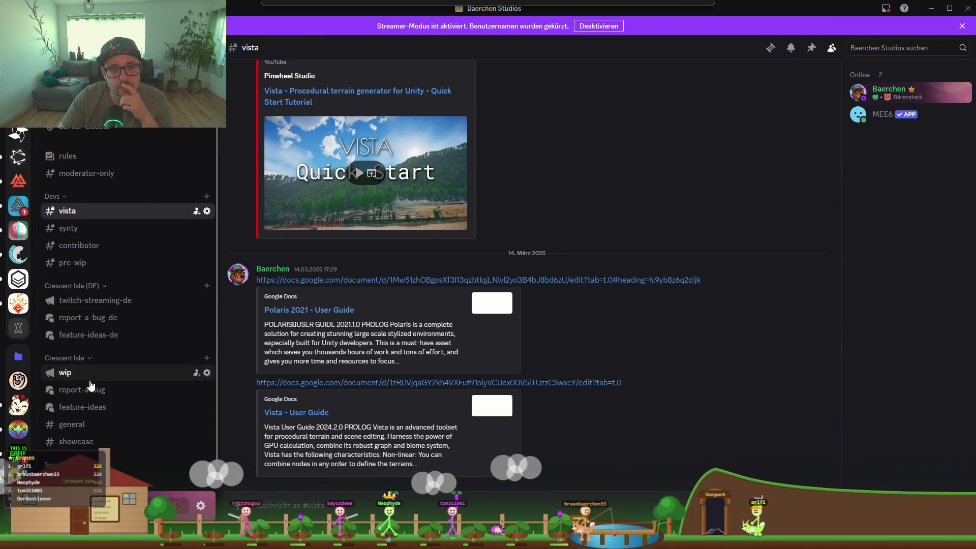
{"action": "left_click", "coordinate": [90, 379]}
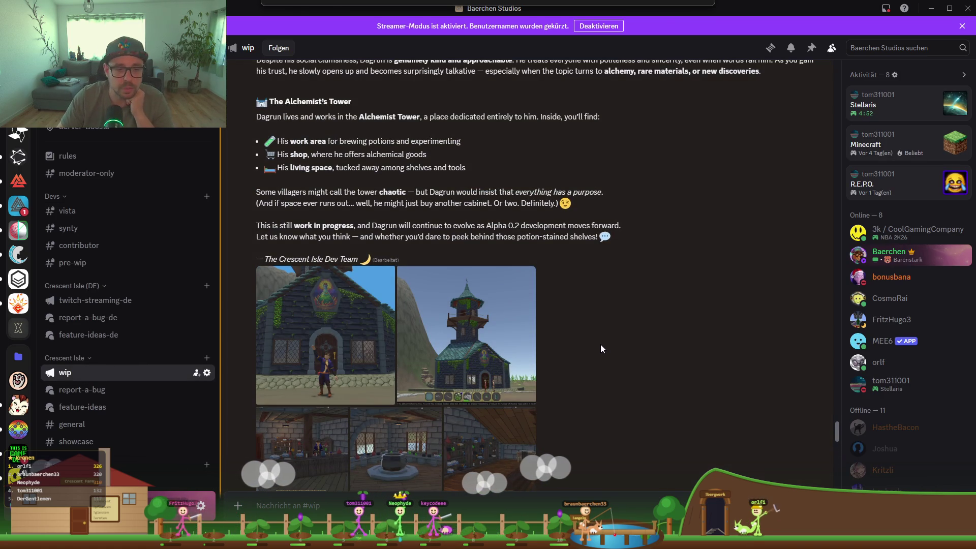
Scroll up through #wip to the older dev posts from October 2025.
{"action": "scroll", "coordinate": [601, 348], "scroll_direction": "up", "scroll_amount": 12}
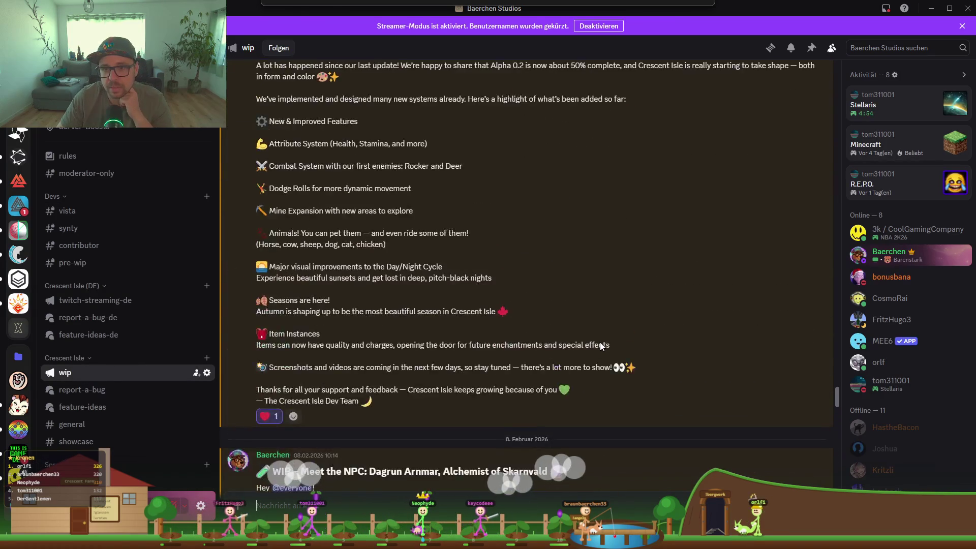
{"action": "scroll", "coordinate": [601, 347], "scroll_direction": "up", "scroll_amount": 10}
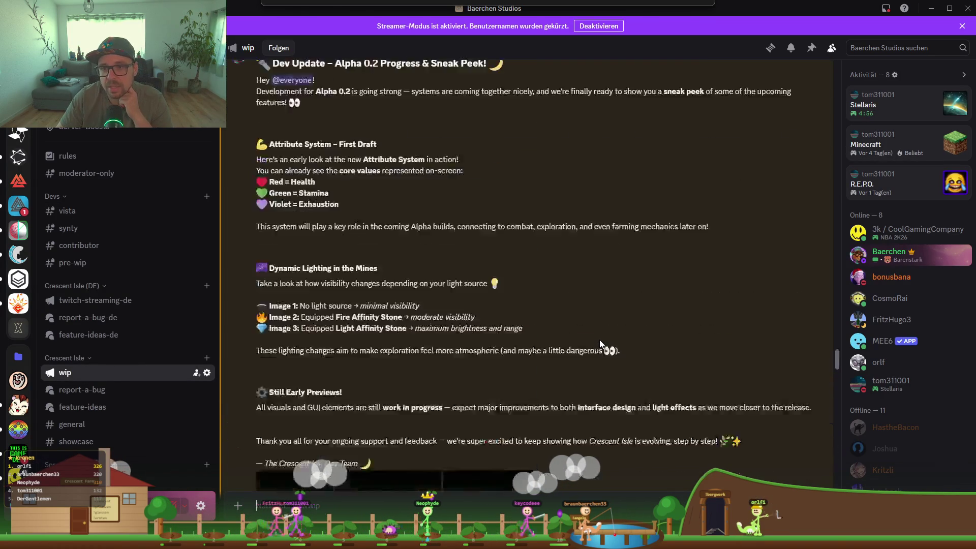
{"action": "scroll", "coordinate": [600, 339], "scroll_direction": "up", "scroll_amount": 15}
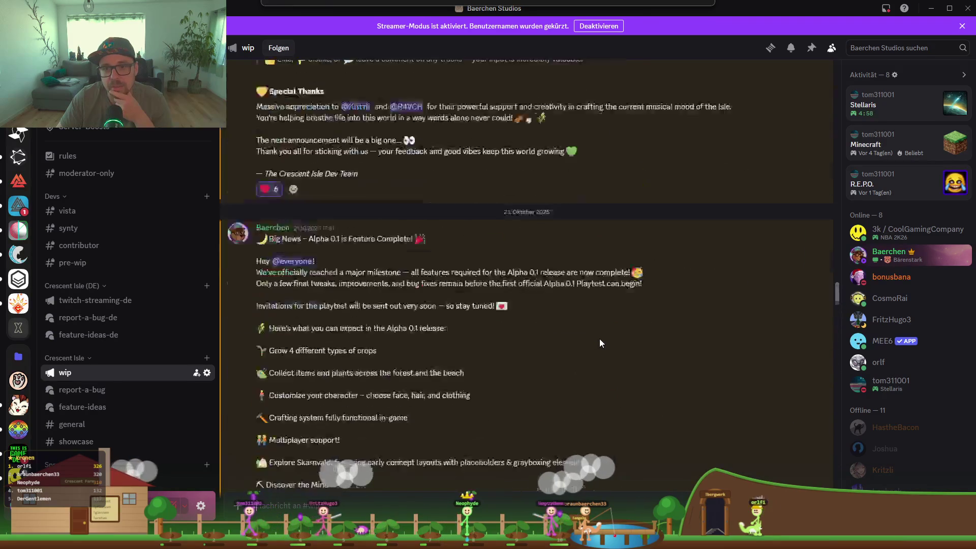
{"action": "scroll", "coordinate": [600, 339], "scroll_direction": "up", "scroll_amount": 12}
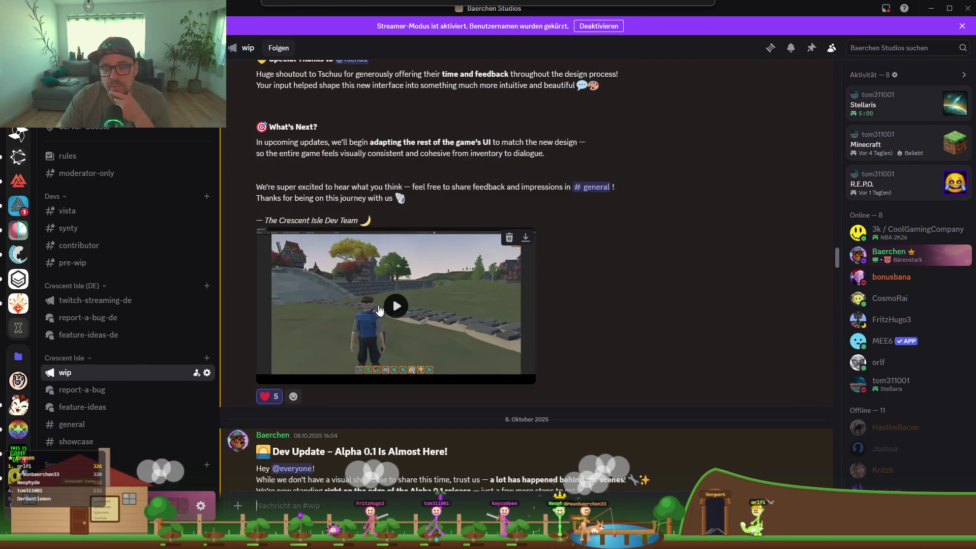
Play the older post's 15-second gameplay video full screen.
{"action": "left_click", "coordinate": [390, 307]}
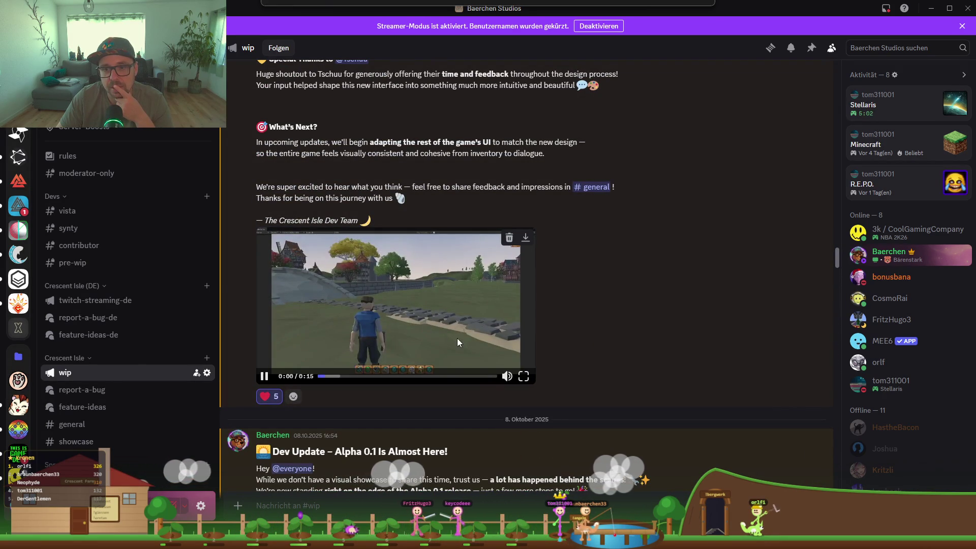
{"action": "left_click", "coordinate": [526, 379]}
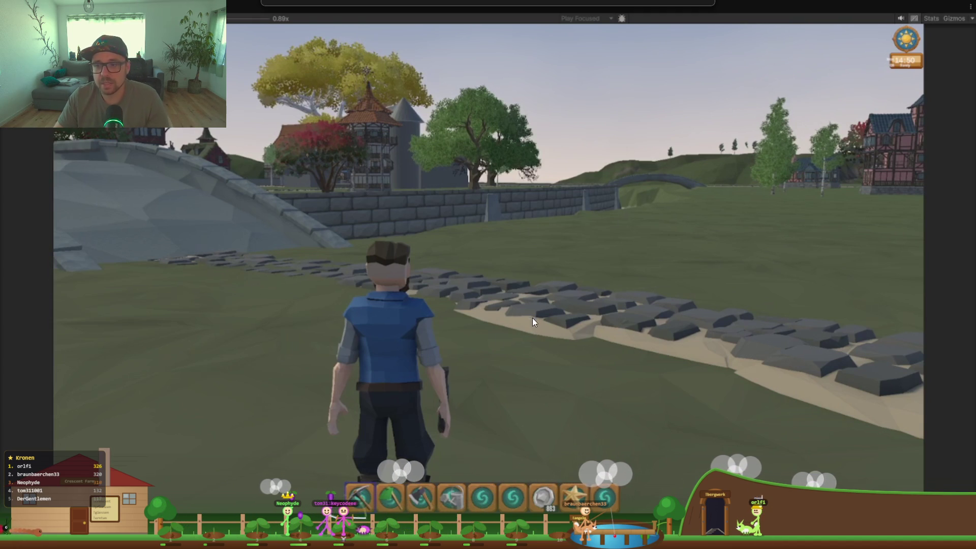
Watch the 20-second lookout video full screen, then return to Unity Editor.
{"action": "key", "text": "Escape"}
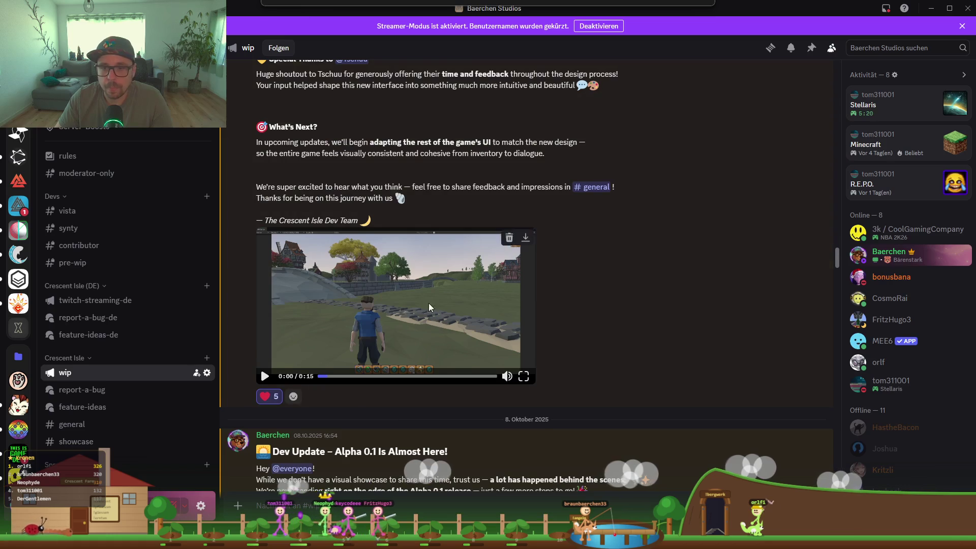
{"action": "scroll", "coordinate": [448, 292], "scroll_direction": "down", "scroll_amount": 5}
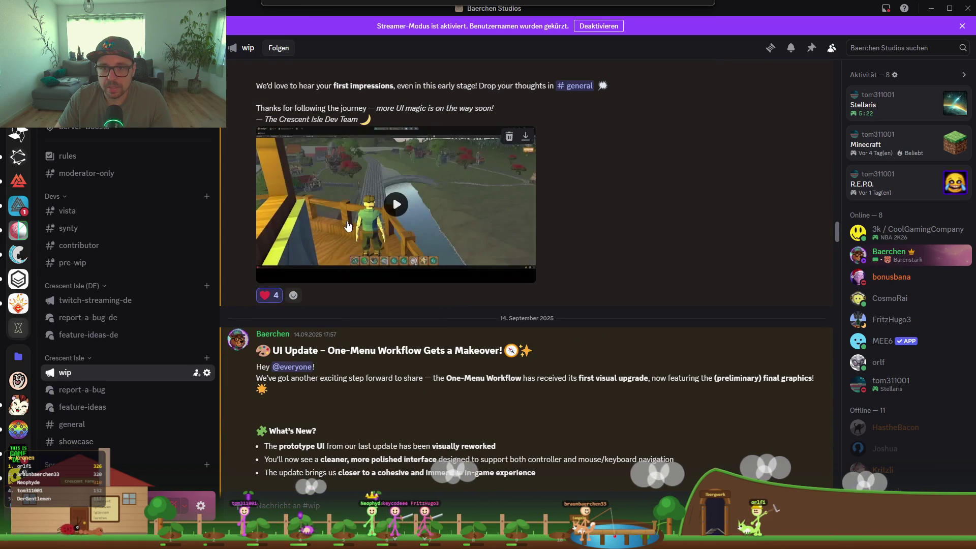
{"action": "left_click", "coordinate": [395, 206]}
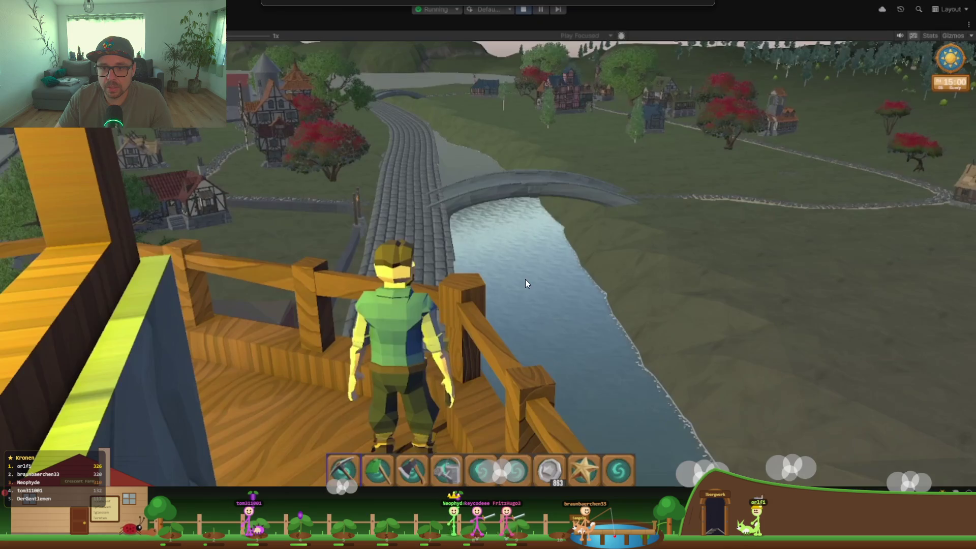
{"action": "left_click", "coordinate": [523, 275]}
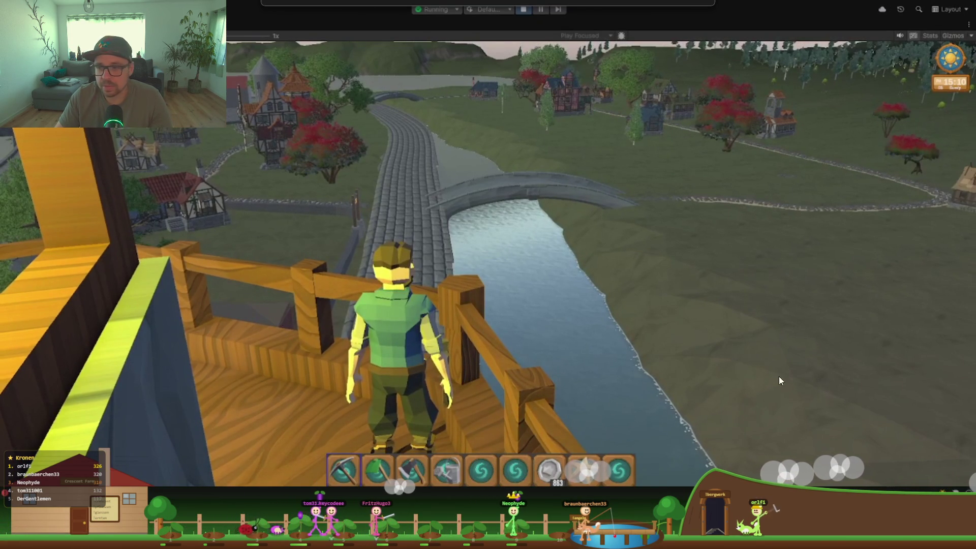
{"action": "key", "text": "Escape"}
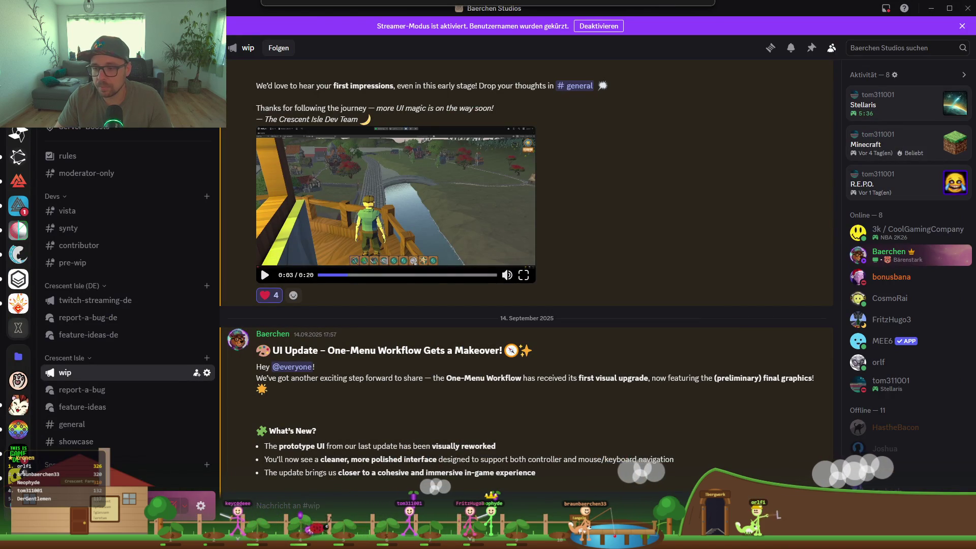
{"action": "key", "text": "alt+Tab"}
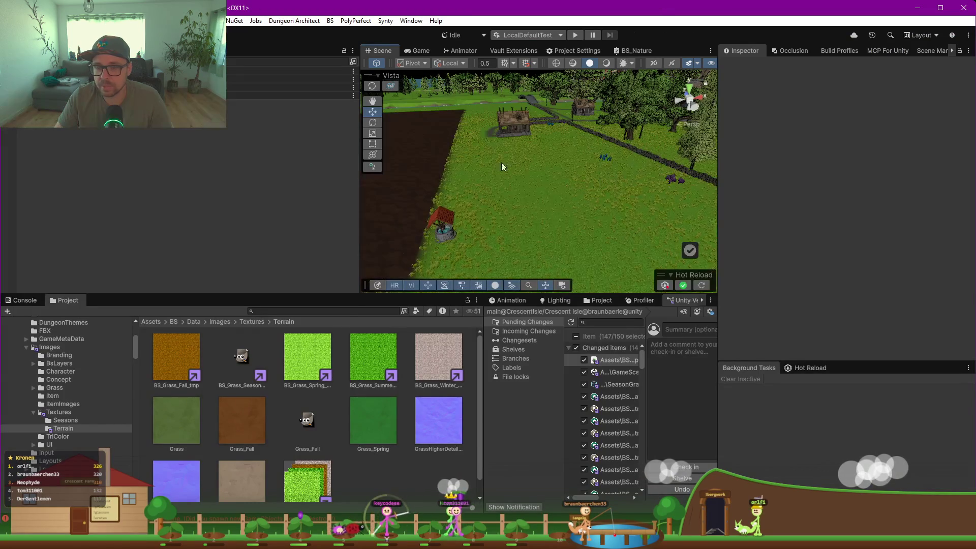
Orbit the full-screen Scene view from the lighthouse across forest, river and mountains, then return to Discord.
{"action": "left_click_drag", "start_coordinate": [502, 167], "coordinate": [365, 125]}
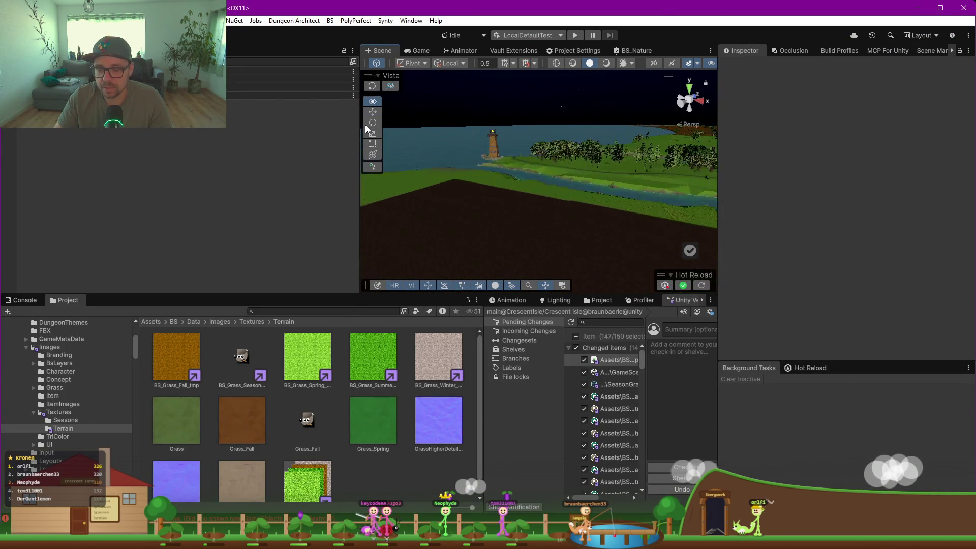
{"action": "key", "text": "F11"}
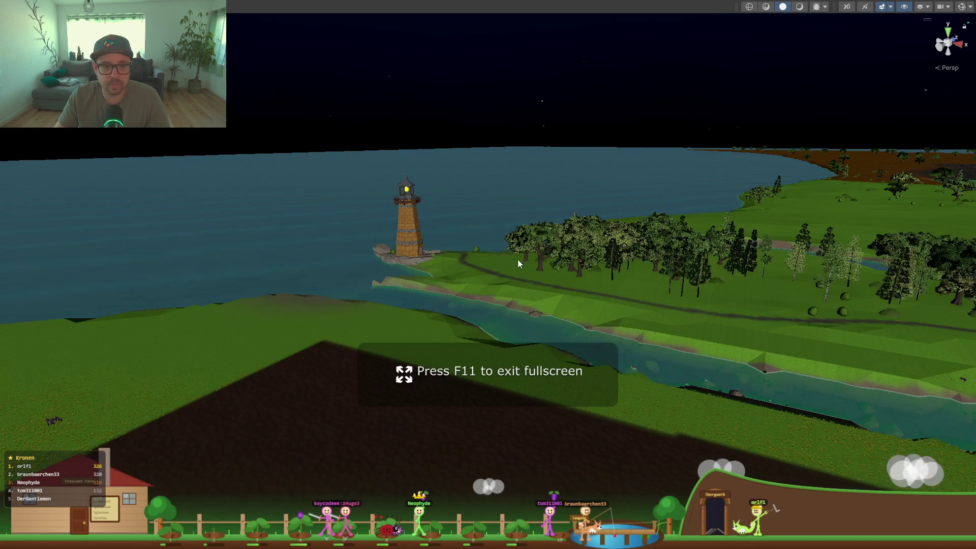
{"action": "mouse_move", "coordinate": [517, 259]}
{"action": "left_mouse_down"}
{"action": "mouse_move", "coordinate": [711, 243]}
{"action": "mouse_move", "coordinate": [874, 246]}
{"action": "mouse_move", "coordinate": [830, 263]}
{"action": "mouse_move", "coordinate": [908, 249]}
{"action": "left_mouse_up"}
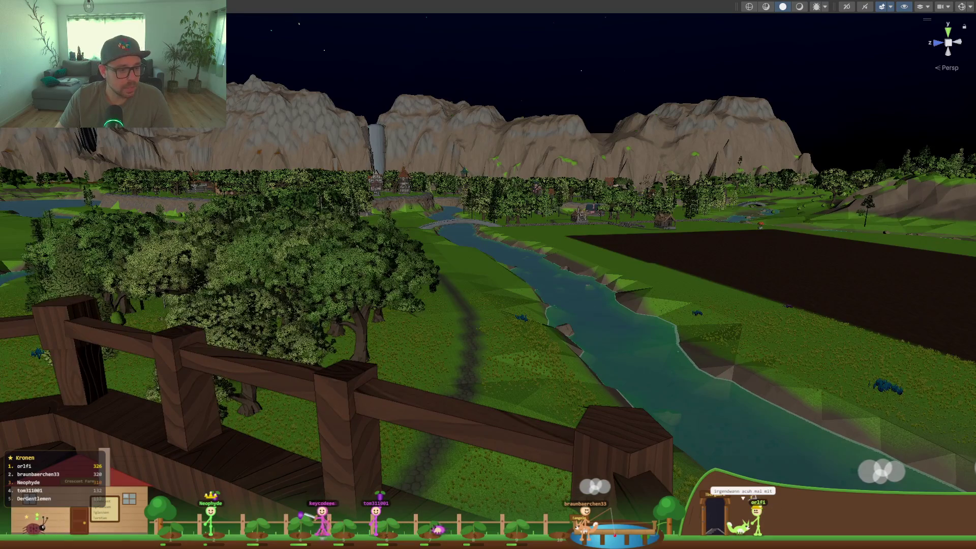
{"action": "key", "text": "Escape"}
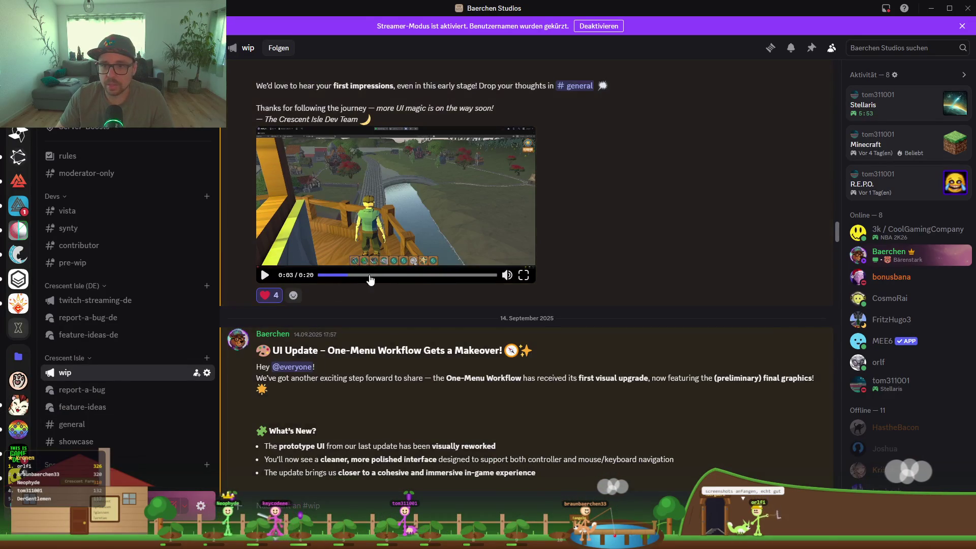
Rewatch the lookout-tower video full screen and exit back to #wip.
{"action": "left_click", "coordinate": [523, 279]}
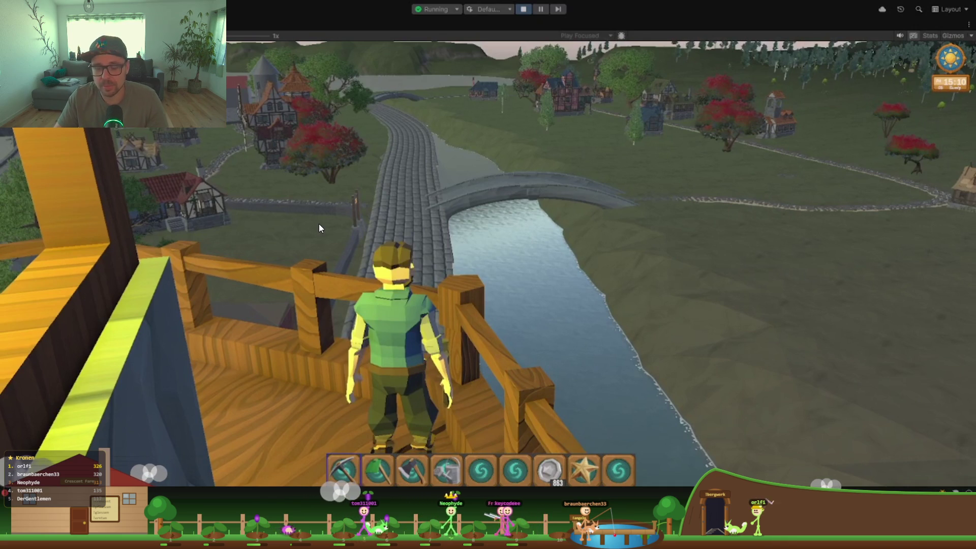
{"action": "key", "text": "Escape"}
Enlarge the first gallery screenshot and step through the lighthouse, bridge and overlook shots.
{"action": "scroll", "coordinate": [542, 234], "scroll_direction": "up", "scroll_amount": 5}
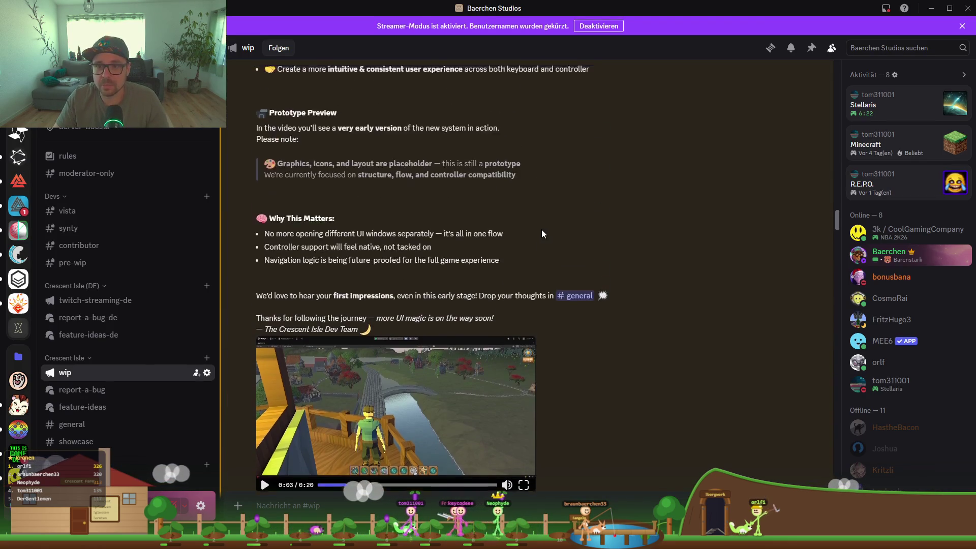
{"action": "scroll", "coordinate": [541, 234], "scroll_direction": "up", "scroll_amount": 12}
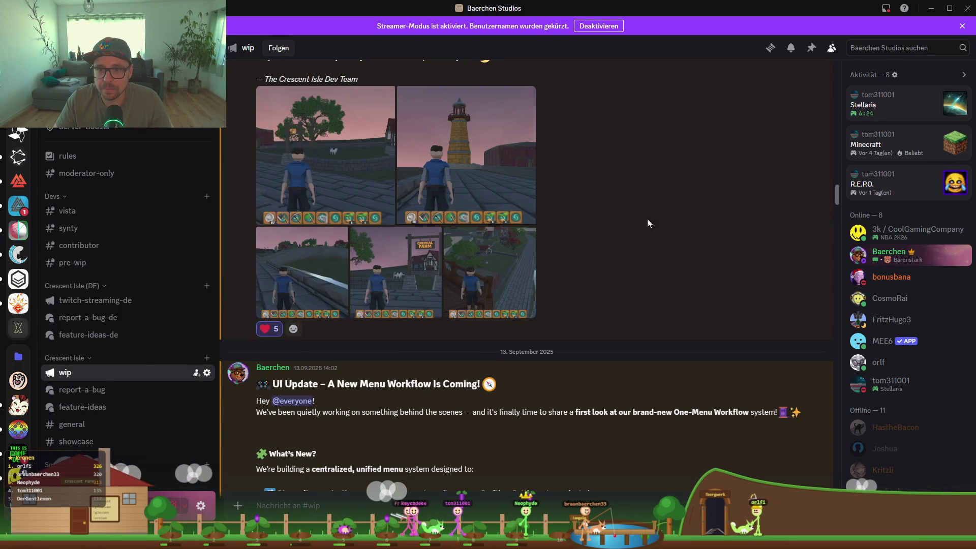
{"action": "left_click", "coordinate": [338, 170]}
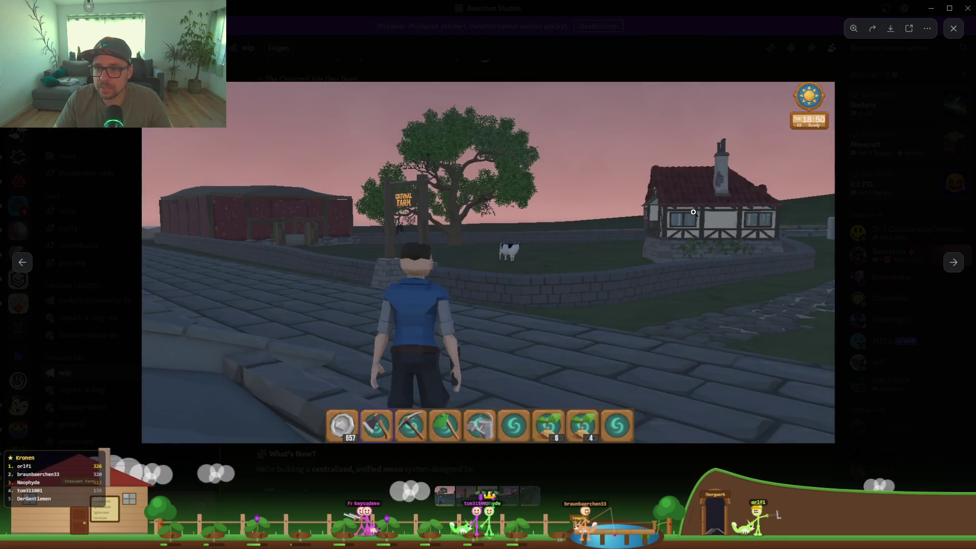
{"action": "left_click", "coordinate": [952, 265]}
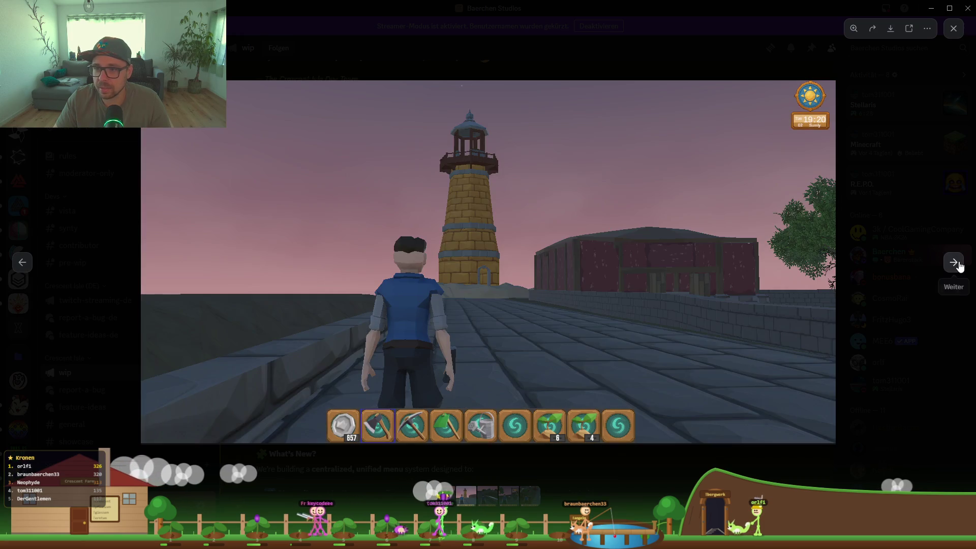
{"action": "left_click", "coordinate": [955, 266]}
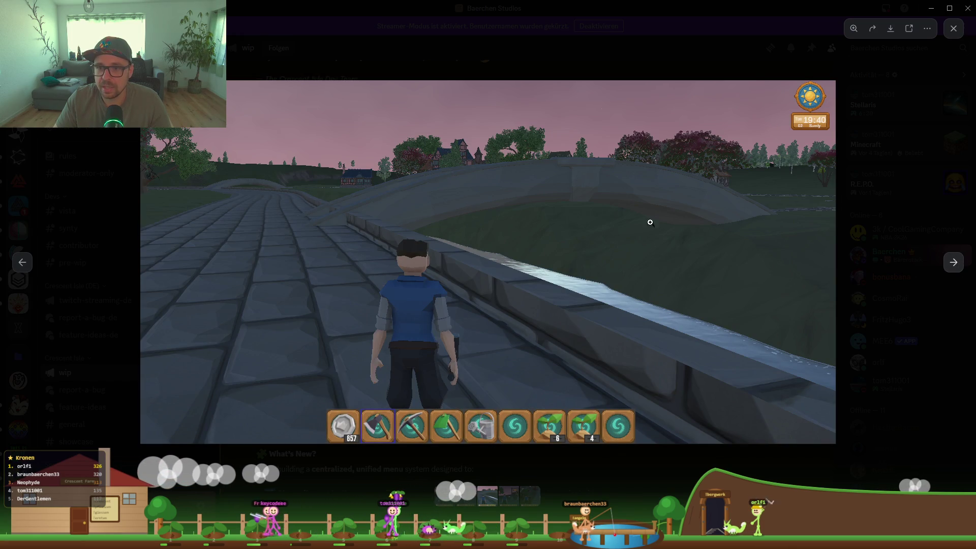
{"action": "left_click", "coordinate": [955, 268]}
{"action": "left_click", "coordinate": [953, 265]}
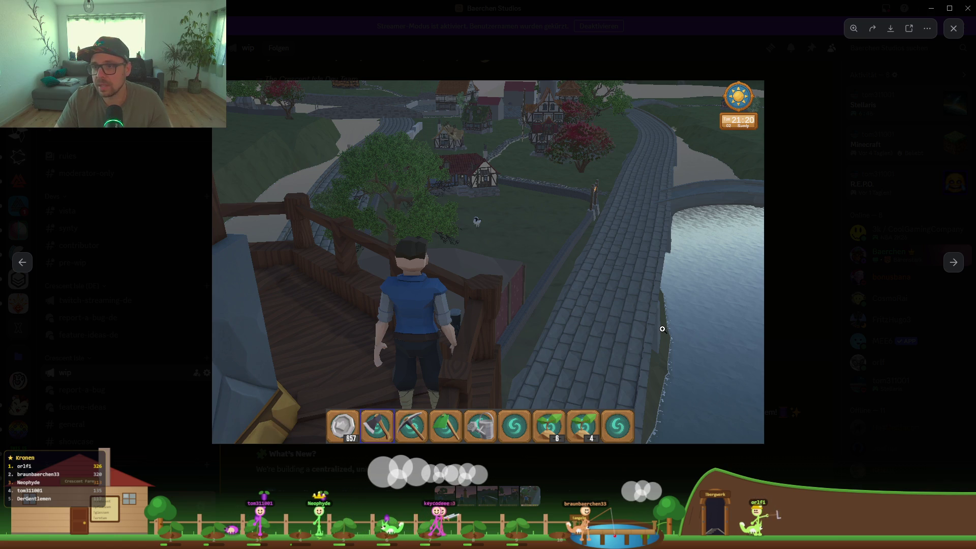
Close the viewer and enlarge the lighthouse screenshot in the gallery.
{"action": "key", "text": "Escape"}
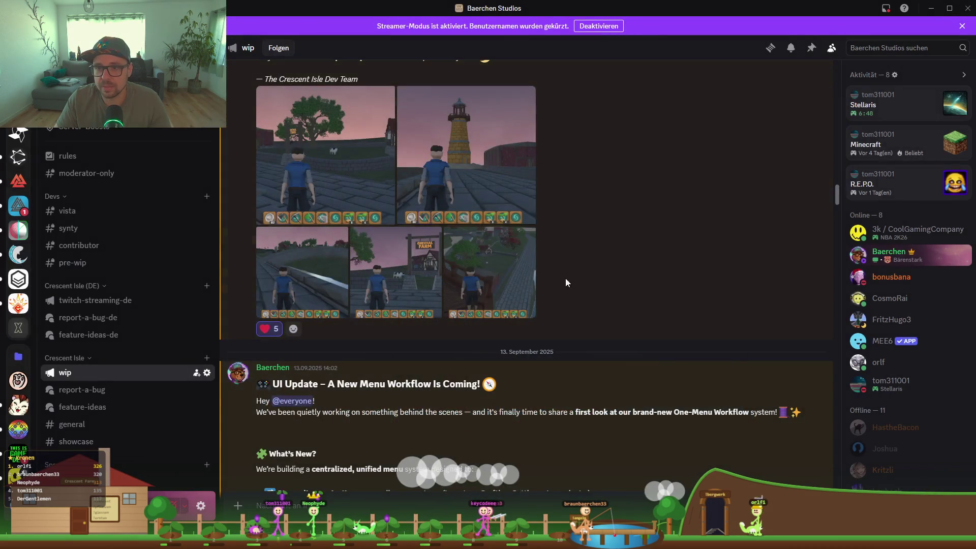
{"action": "scroll", "coordinate": [585, 276], "scroll_direction": "up", "scroll_amount": 5}
{"action": "left_click", "coordinate": [435, 344]}
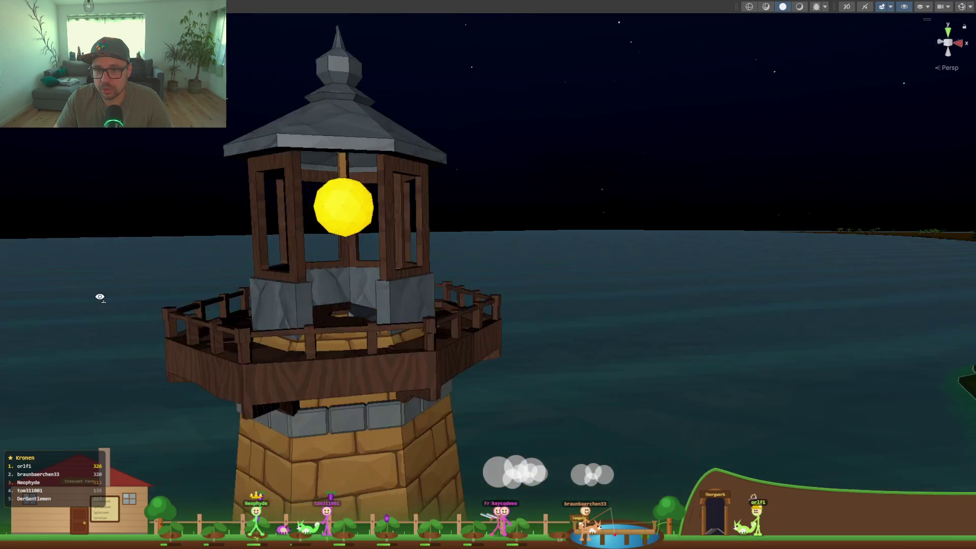
Orbit around the night-time lighthouse in Unity, then zoom into Discord's lighthouse screenshot.
{"action": "mouse_move", "coordinate": [89, 302]}
{"action": "left_mouse_down"}
{"action": "mouse_move", "coordinate": [20, 298]}
{"action": "mouse_move", "coordinate": [17, 283]}
{"action": "mouse_move", "coordinate": [972, 285]}
{"action": "left_mouse_up"}
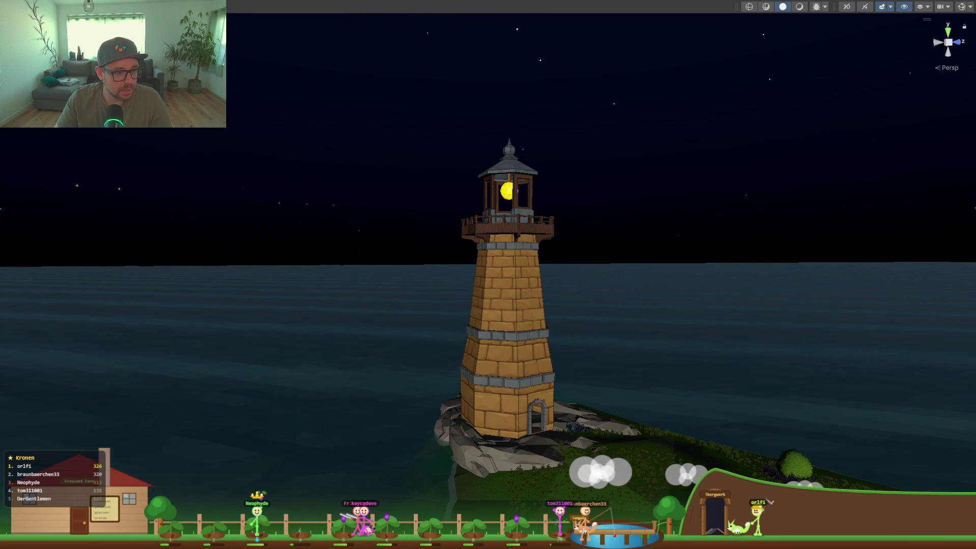
{"action": "key", "text": "alt+Tab"}
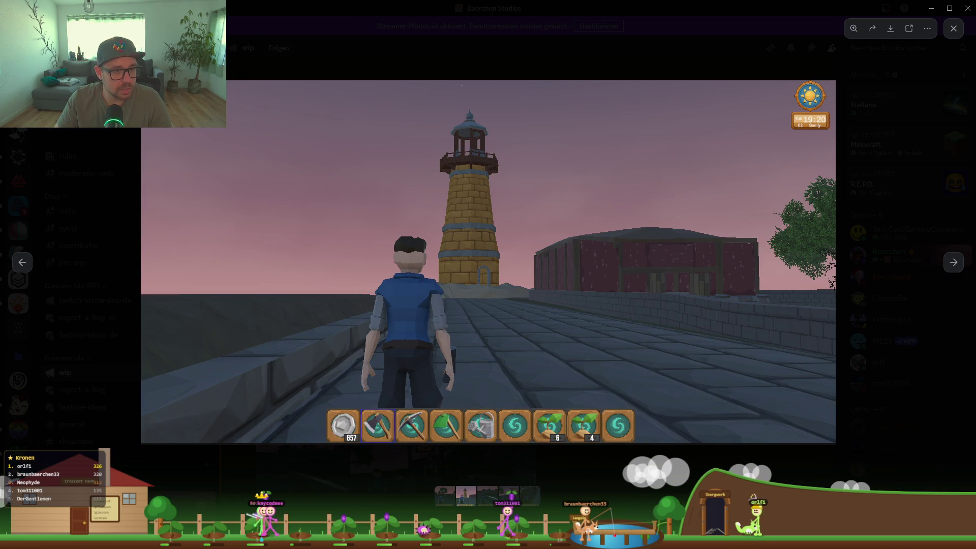
{"action": "left_click", "coordinate": [414, 311]}
Scroll up in #wip and inspect the first island map screenshot zoomed in, then close it.
{"action": "key", "text": "Escape"}
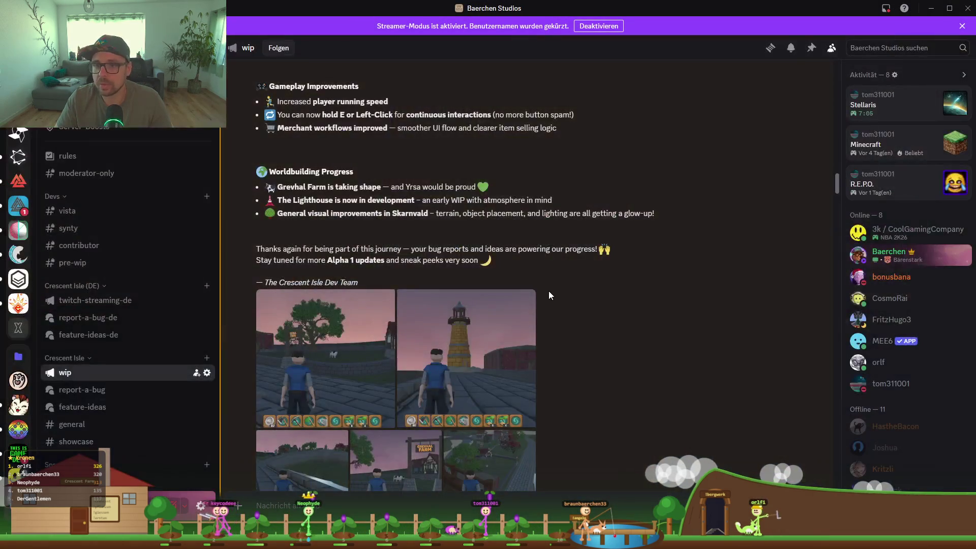
{"action": "scroll", "coordinate": [548, 291], "scroll_direction": "up", "scroll_amount": 5}
{"action": "scroll", "coordinate": [523, 295], "scroll_direction": "up", "scroll_amount": 15}
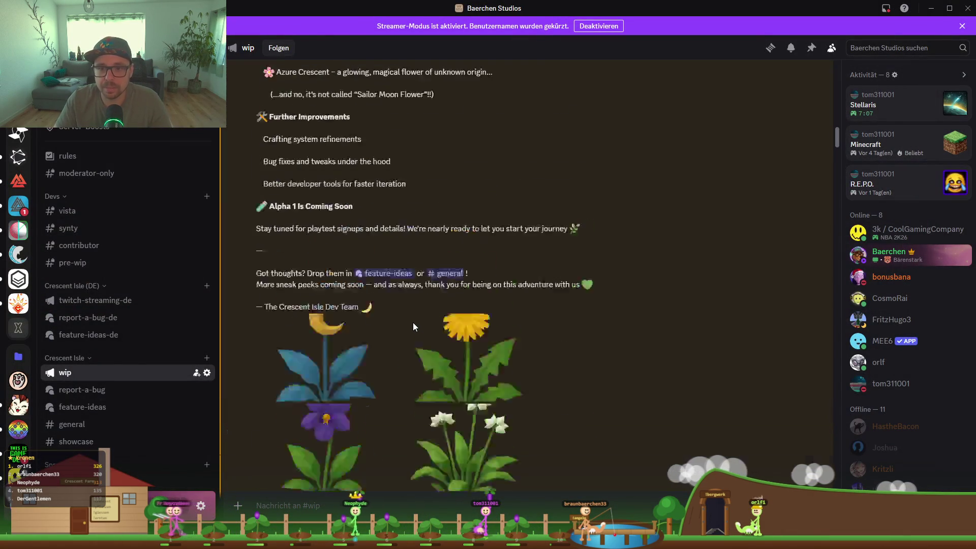
{"action": "scroll", "coordinate": [412, 319], "scroll_direction": "up", "scroll_amount": 10}
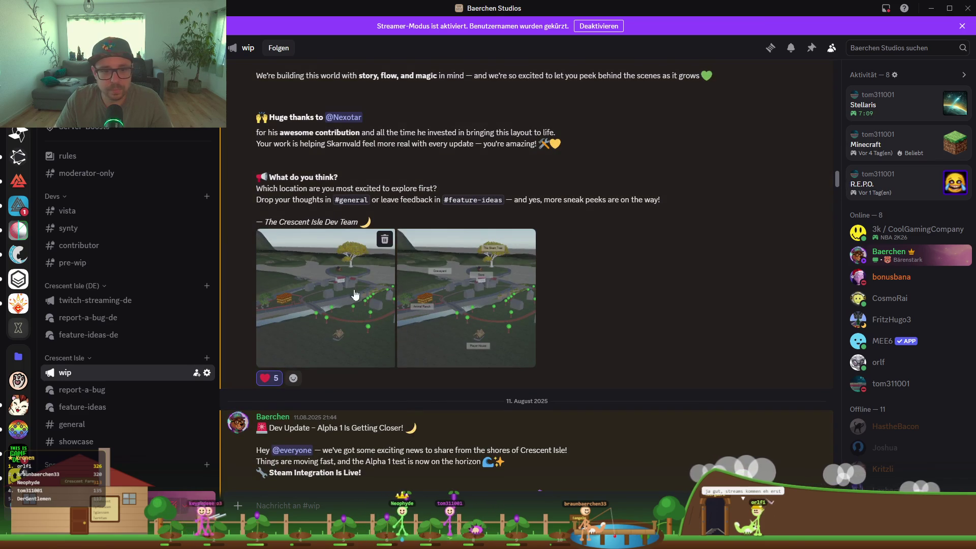
{"action": "left_click", "coordinate": [331, 309]}
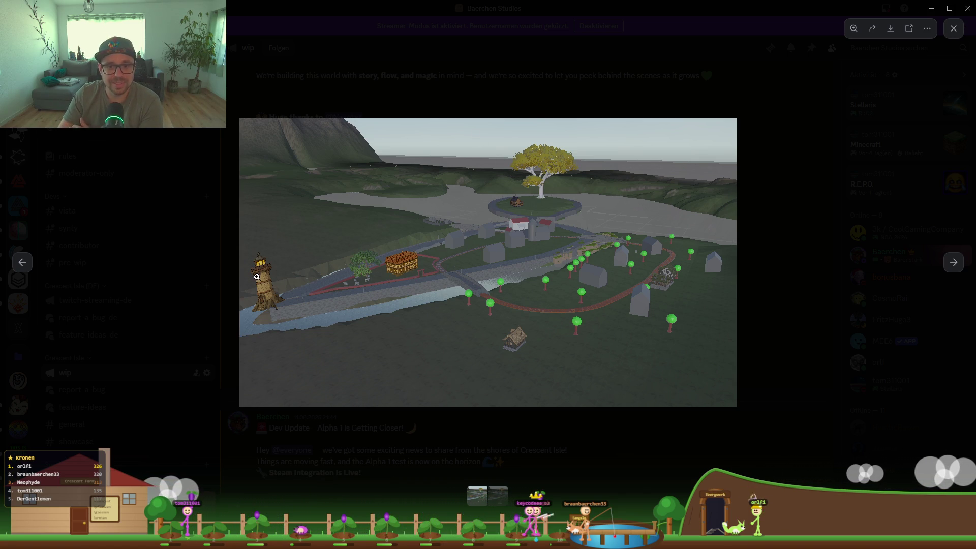
{"action": "left_click", "coordinate": [237, 311]}
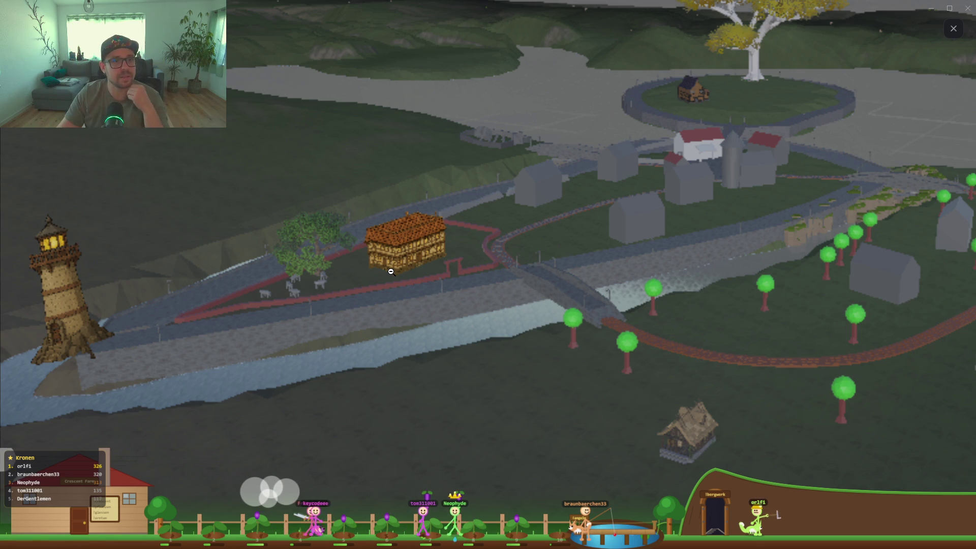
{"action": "scroll", "coordinate": [572, 253], "scroll_direction": "down", "scroll_amount": 3}
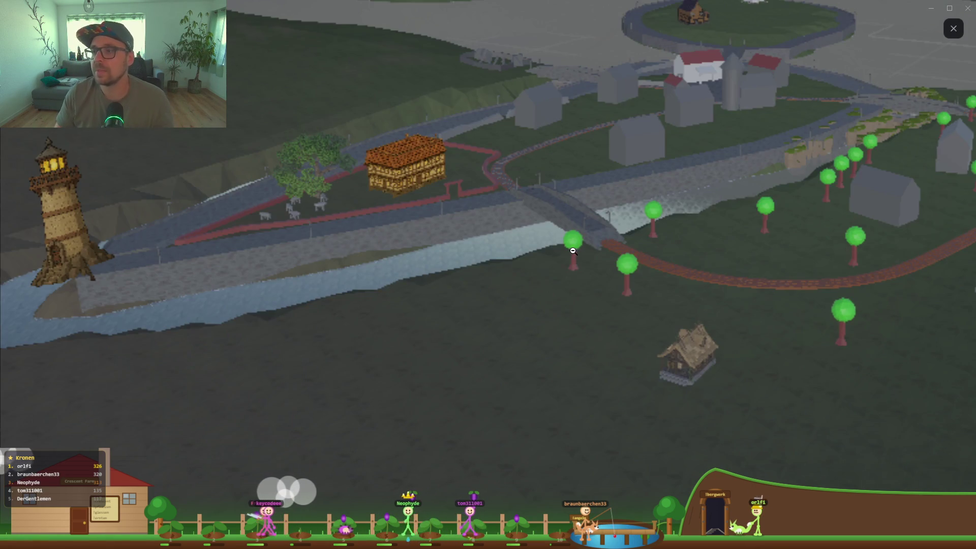
{"action": "left_click", "coordinate": [573, 251]}
{"action": "key", "text": "Escape"}
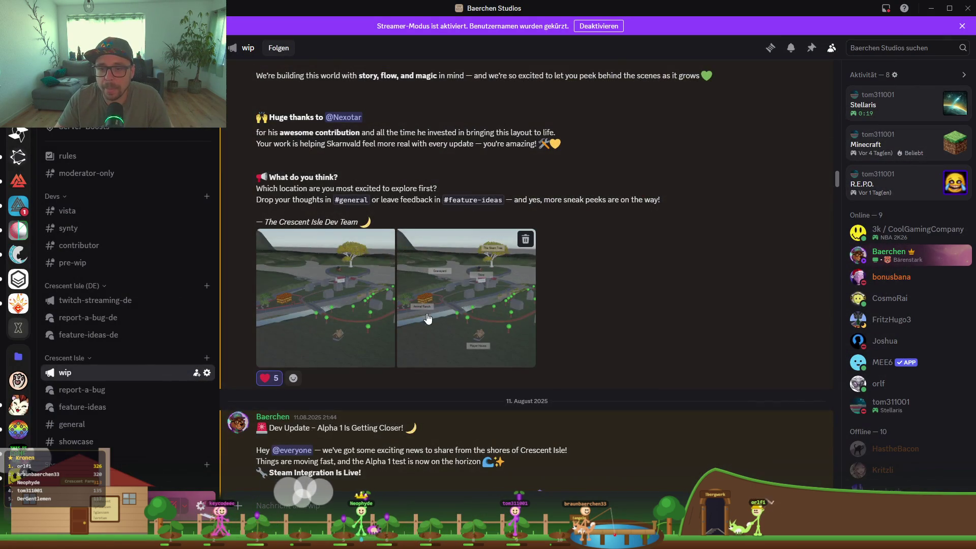
View the Sneak Peek map and the early sun screenshots full size in older #wip posts.
{"action": "scroll", "coordinate": [427, 318], "scroll_direction": "up", "scroll_amount": 10}
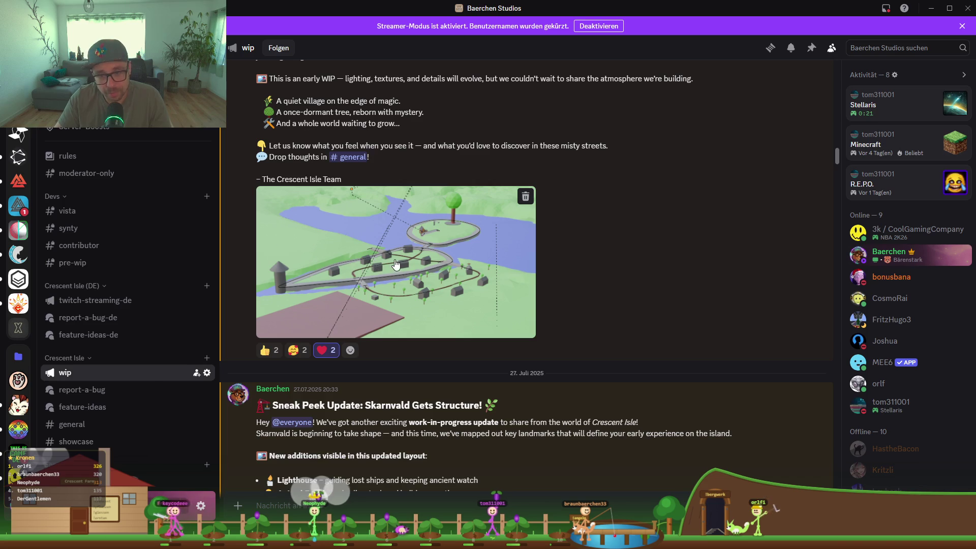
{"action": "left_click", "coordinate": [397, 265]}
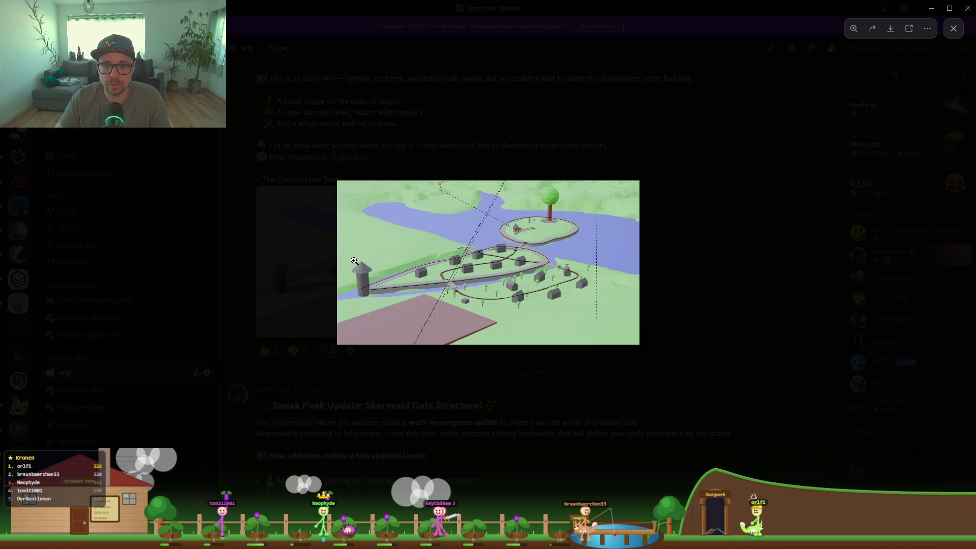
{"action": "left_click", "coordinate": [300, 287]}
{"action": "scroll", "coordinate": [481, 300], "scroll_direction": "up", "scroll_amount": 10}
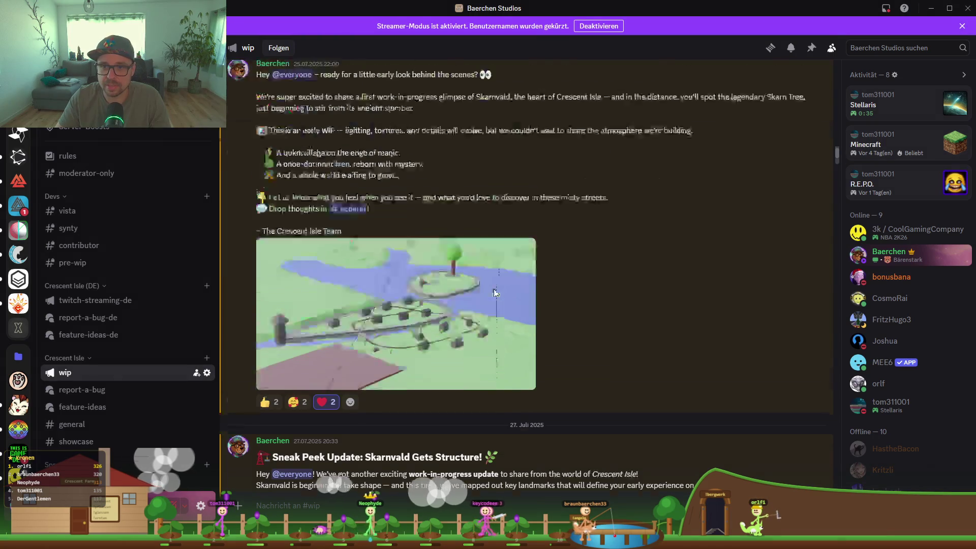
{"action": "scroll", "coordinate": [429, 356], "scroll_direction": "up", "scroll_amount": 15}
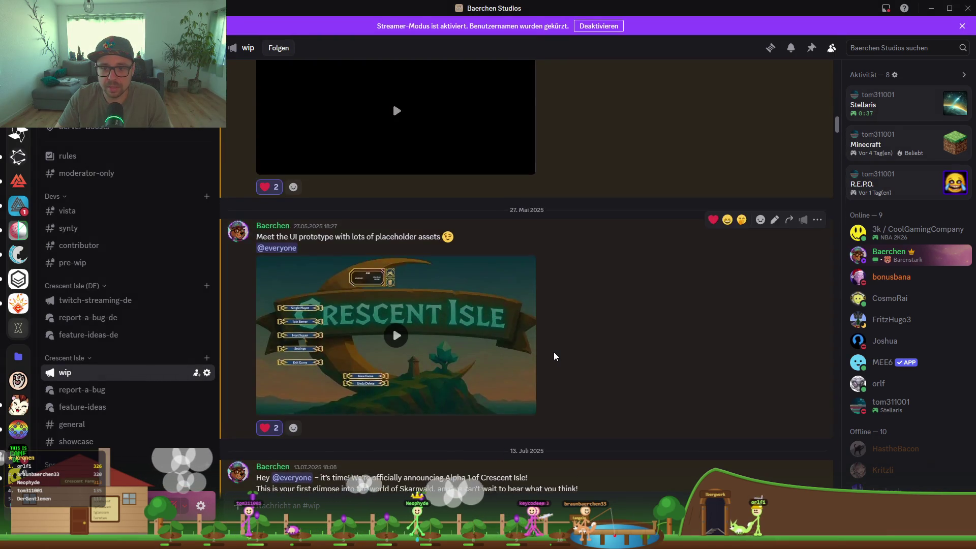
{"action": "scroll", "coordinate": [558, 346], "scroll_direction": "up", "scroll_amount": 15}
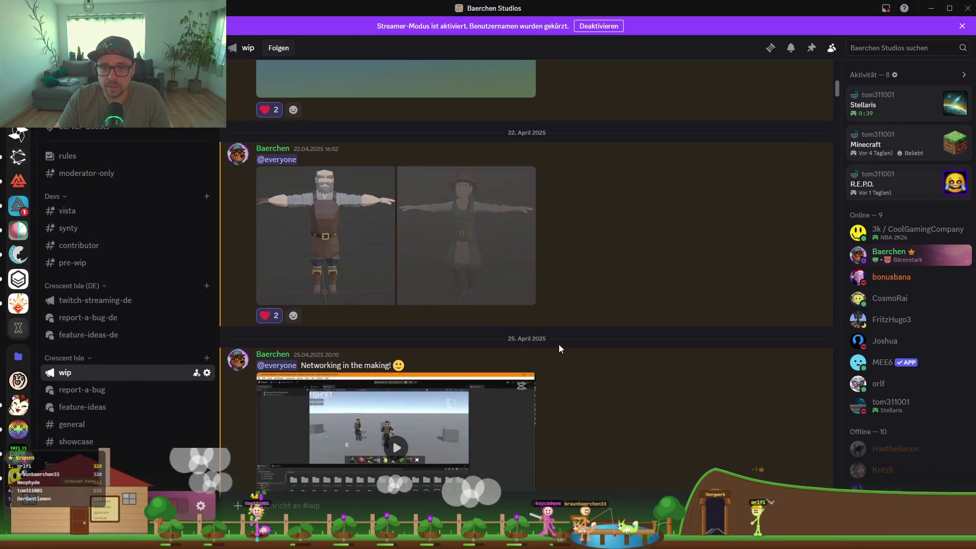
{"action": "scroll", "coordinate": [635, 315], "scroll_direction": "up", "scroll_amount": 10}
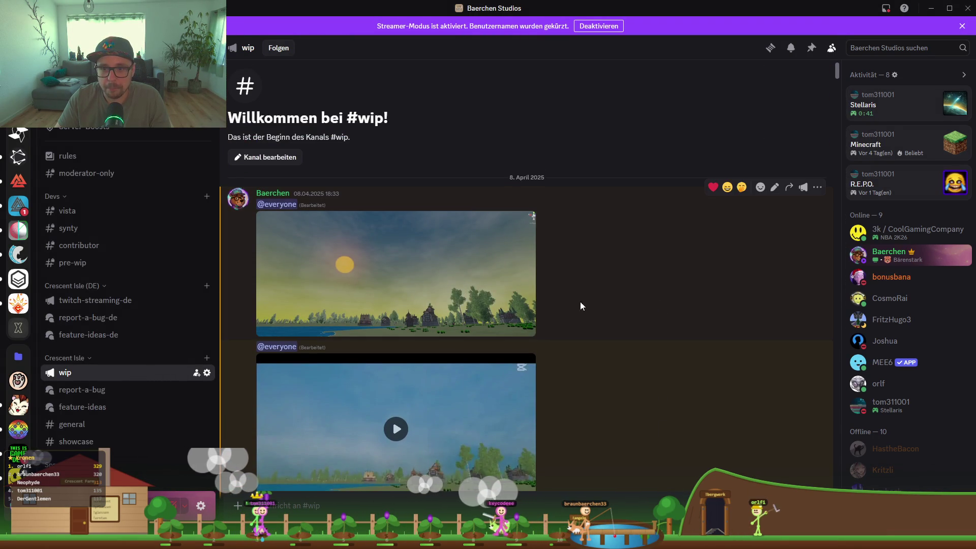
{"action": "left_click", "coordinate": [430, 326]}
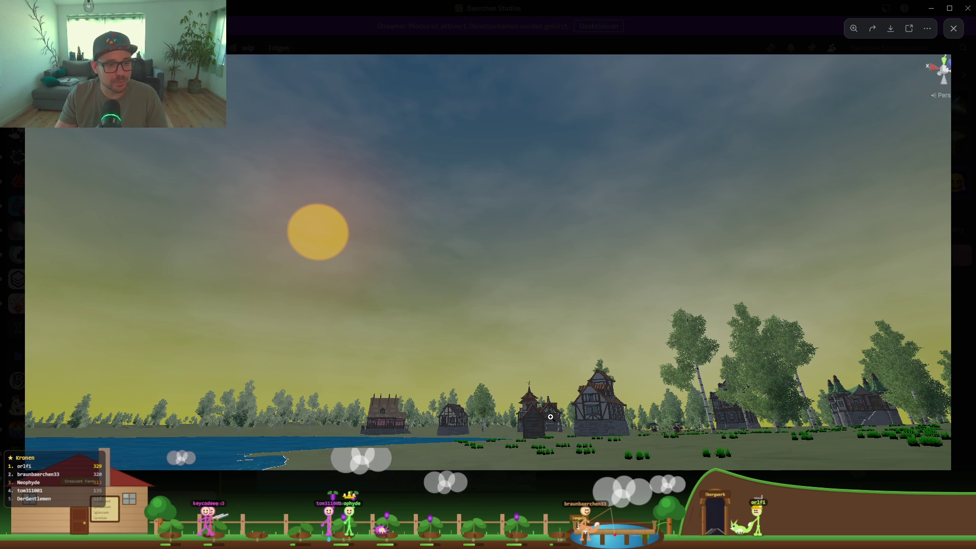
{"action": "key", "text": "Escape"}
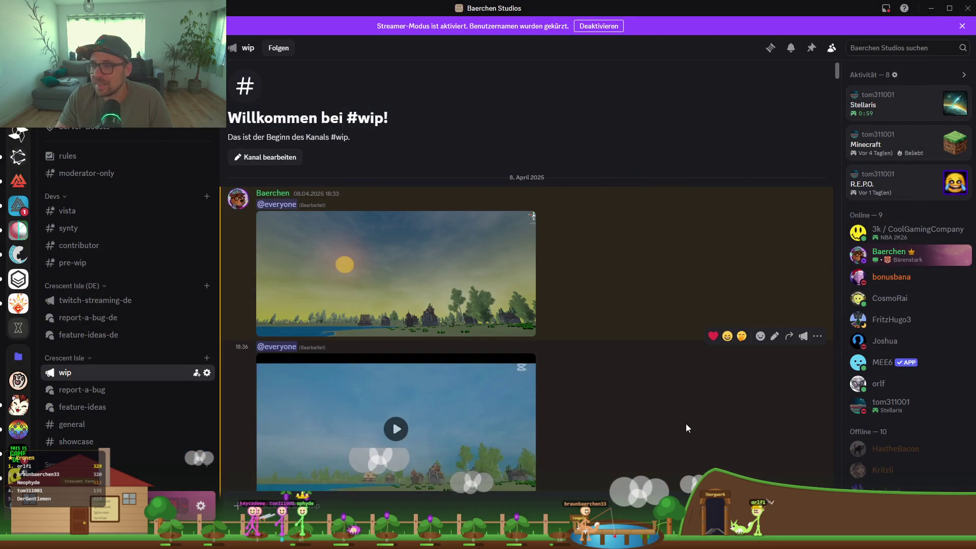
Scroll down to the character-designer post with the CrescentIsle Alpha02 YouTube embed.
{"action": "scroll", "coordinate": [684, 420], "scroll_direction": "down", "scroll_amount": 15}
{"action": "scroll", "coordinate": [682, 418], "scroll_direction": "down", "scroll_amount": 10}
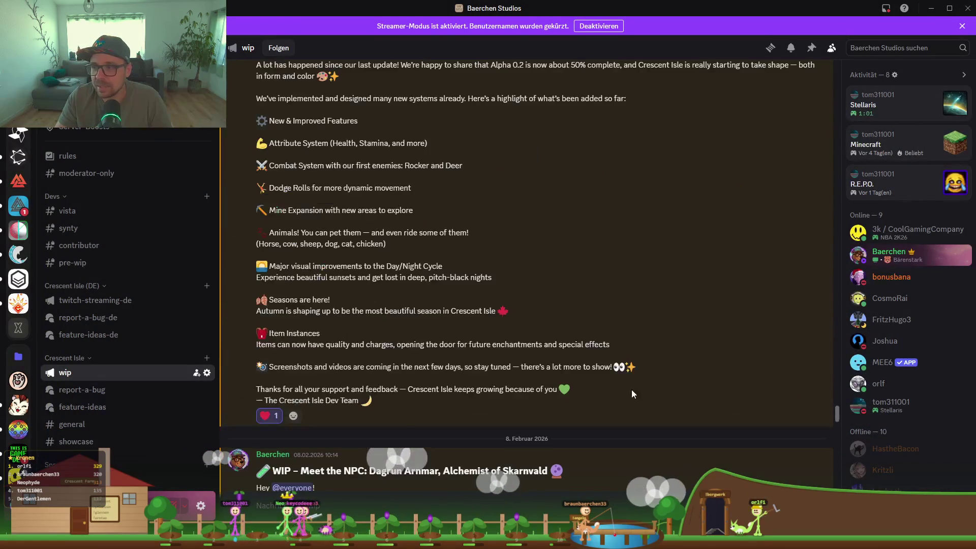
{"action": "scroll", "coordinate": [438, 340], "scroll_direction": "down", "scroll_amount": 5}
{"action": "scroll", "coordinate": [437, 341], "scroll_direction": "down", "scroll_amount": 10}
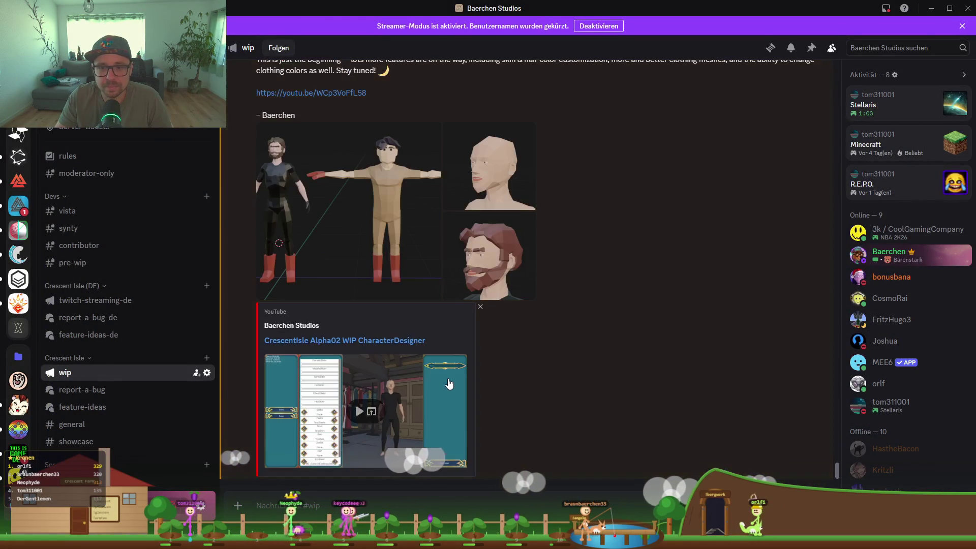
Back in Unity, survey the meadow and dark field, restore the docked layout, and open Vault Extensions.
{"action": "left_click", "coordinate": [931, 8]}
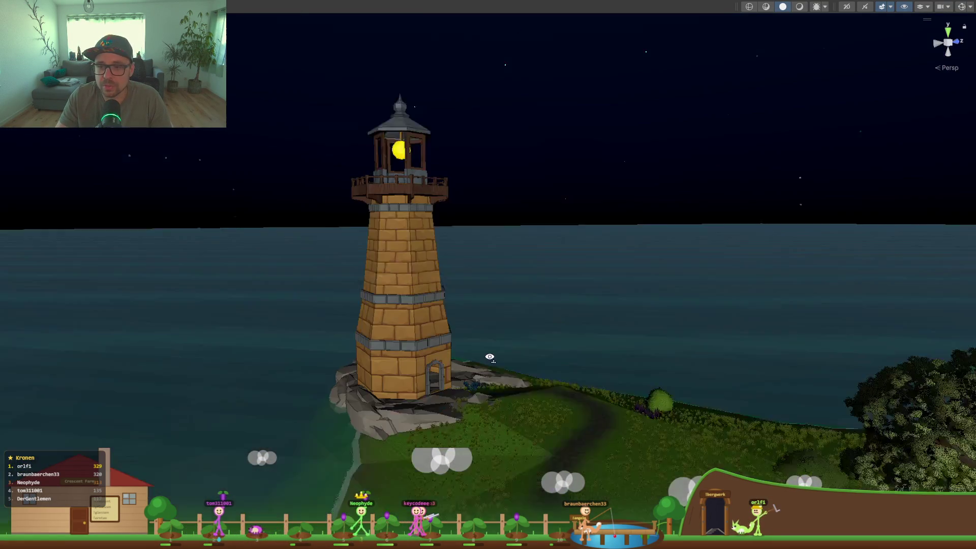
{"action": "mouse_move", "coordinate": [489, 357]}
{"action": "left_mouse_down"}
{"action": "mouse_move", "coordinate": [331, 360]}
{"action": "mouse_move", "coordinate": [610, 383]}
{"action": "mouse_move", "coordinate": [581, 370]}
{"action": "mouse_move", "coordinate": [440, 378]}
{"action": "mouse_move", "coordinate": [441, 354]}
{"action": "mouse_move", "coordinate": [520, 307]}
{"action": "left_mouse_up"}
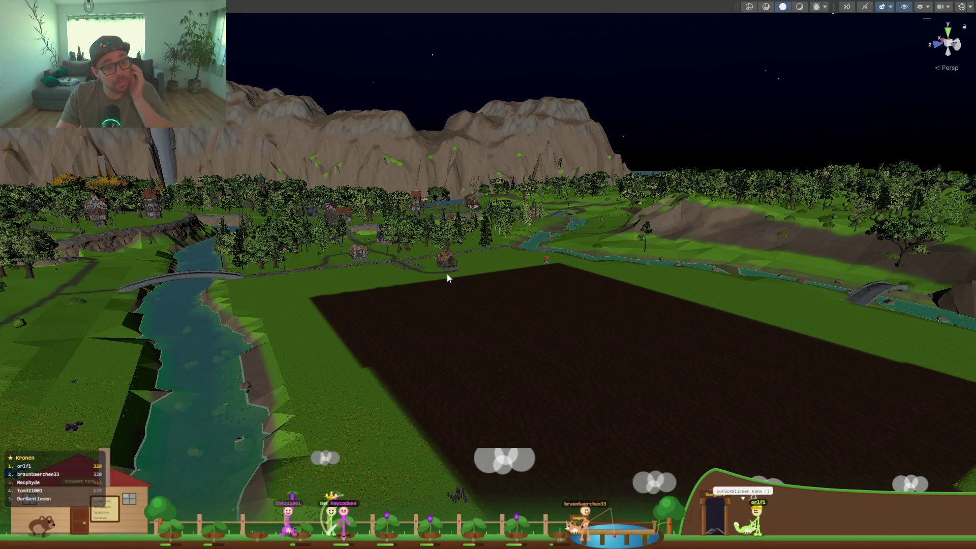
{"action": "mouse_move", "coordinate": [447, 273]}
{"action": "left_mouse_down"}
{"action": "mouse_move", "coordinate": [449, 281]}
{"action": "mouse_move", "coordinate": [476, 267]}
{"action": "left_mouse_up"}
{"action": "scroll", "coordinate": [477, 267], "scroll_direction": "up", "scroll_amount": 3}
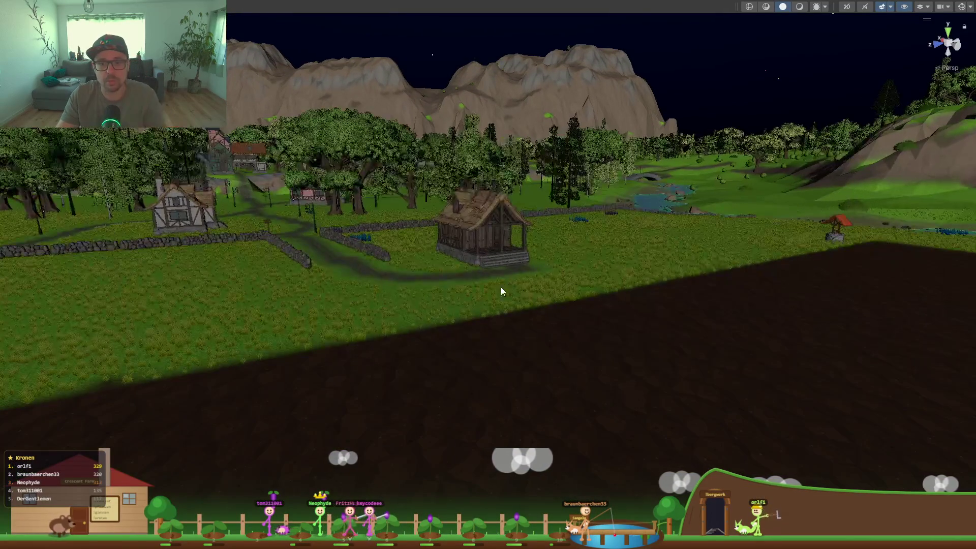
{"action": "mouse_move", "coordinate": [380, 295]}
{"action": "left_mouse_down"}
{"action": "mouse_move", "coordinate": [476, 285]}
{"action": "mouse_move", "coordinate": [412, 343]}
{"action": "left_mouse_up"}
{"action": "key", "text": "shift+space"}
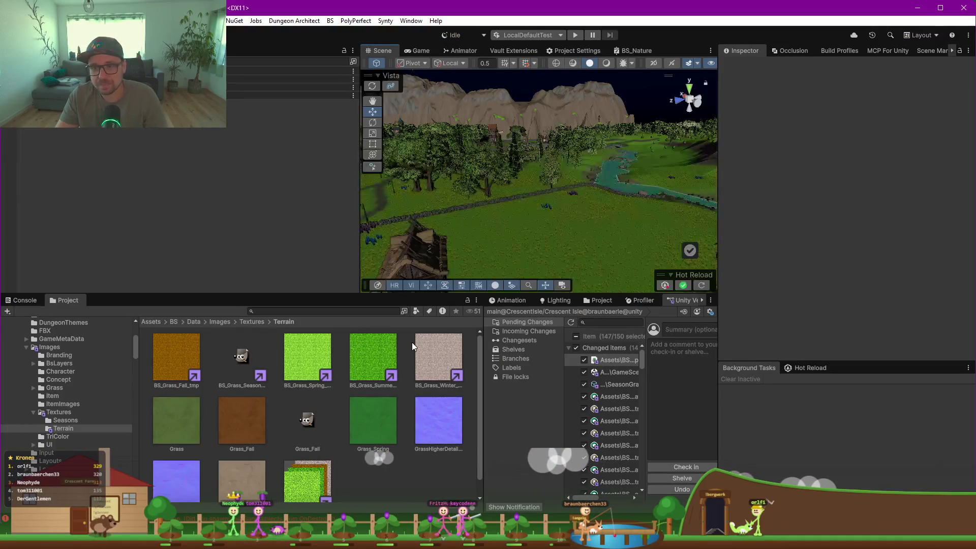
{"action": "left_click", "coordinate": [524, 50]}
Enlarge the Vault Extensions view and briefly expand the SeasonConfigs group.
{"action": "mouse_move", "coordinate": [358, 195]}
{"action": "left_mouse_down"}
{"action": "mouse_move", "coordinate": [239, 174]}
{"action": "mouse_move", "coordinate": [208, 193]}
{"action": "left_mouse_up"}
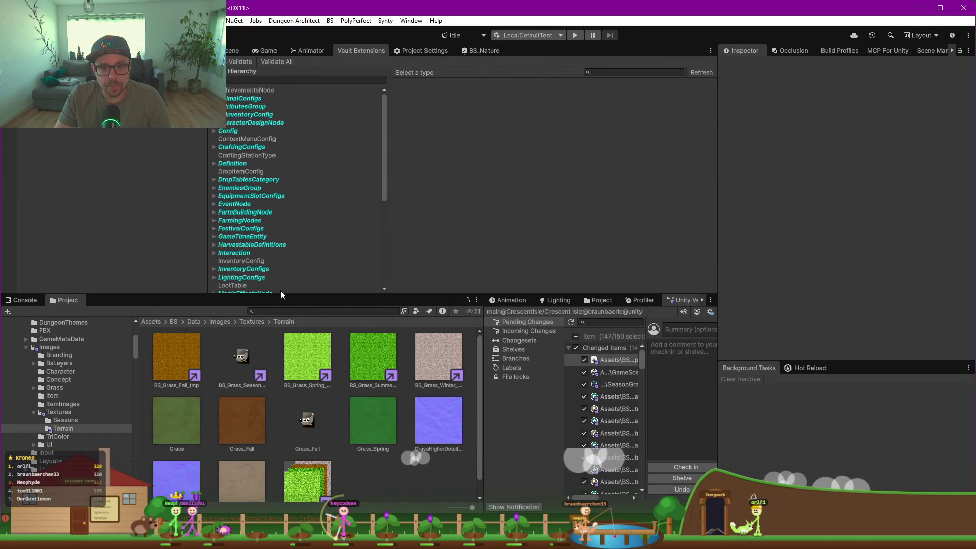
{"action": "left_click_drag", "start_coordinate": [285, 293], "coordinate": [290, 346]}
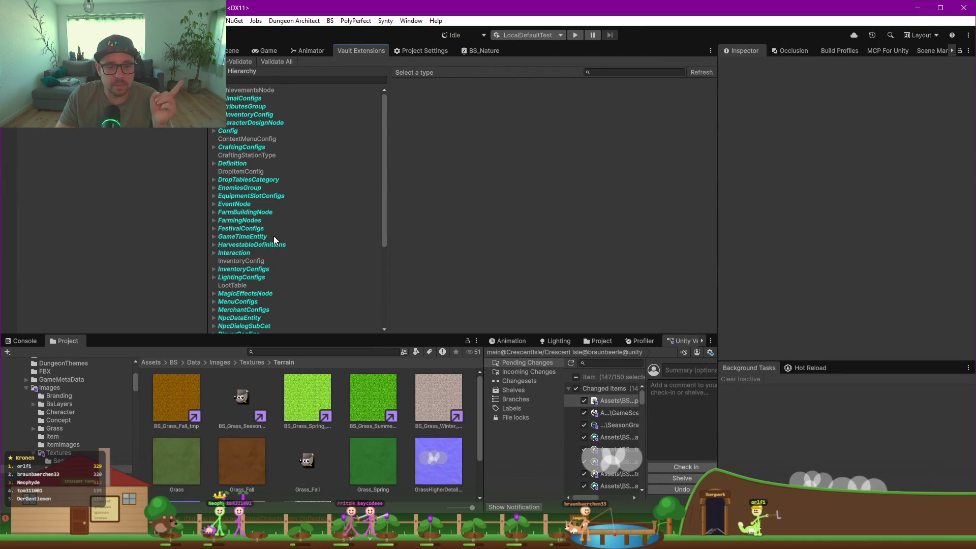
{"action": "scroll", "coordinate": [287, 243], "scroll_direction": "down", "scroll_amount": 5}
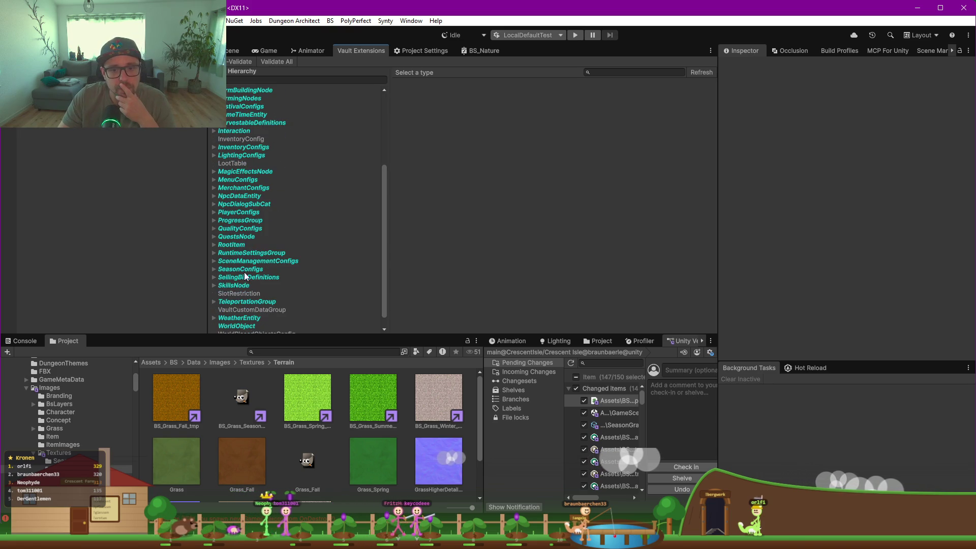
{"action": "left_click", "coordinate": [248, 272]}
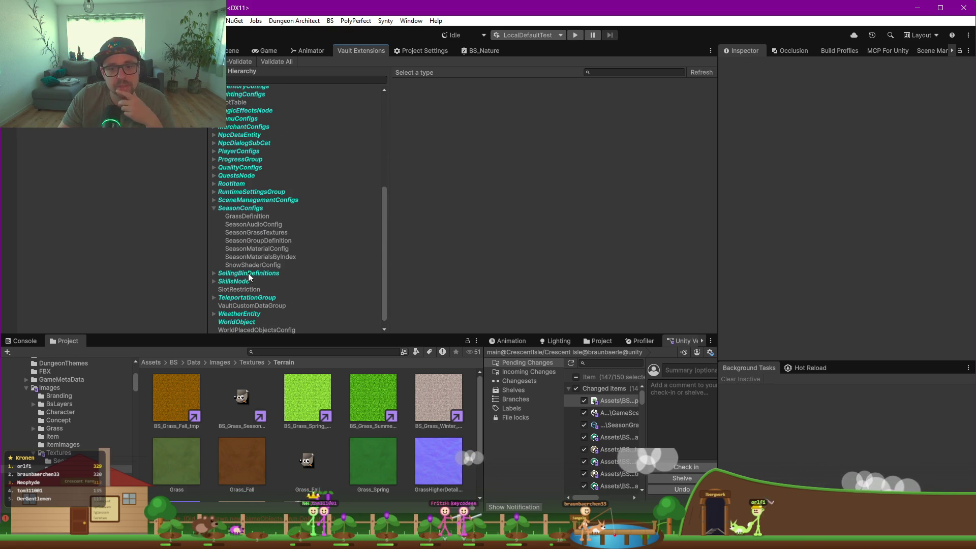
{"action": "left_click", "coordinate": [214, 209]}
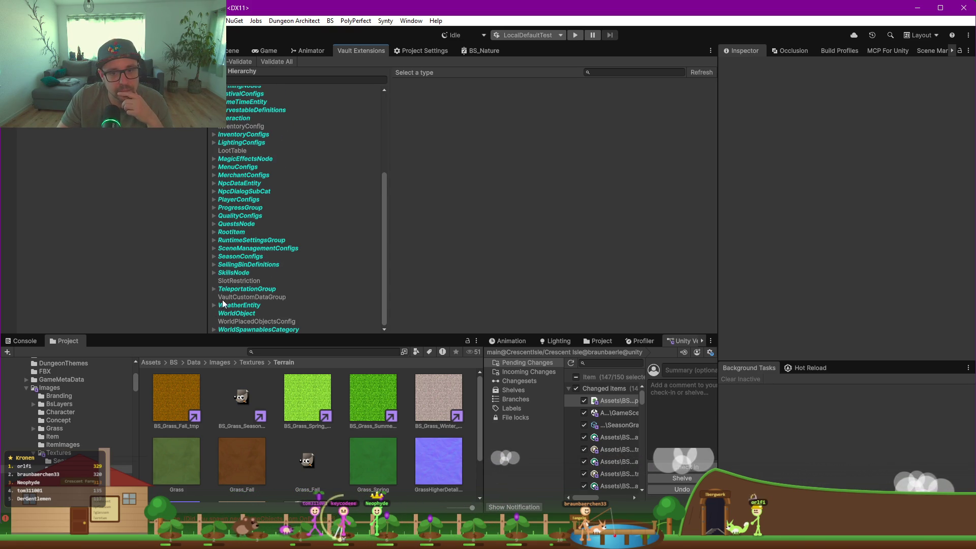
{"action": "scroll", "coordinate": [294, 244], "scroll_direction": "up", "scroll_amount": 3}
Expand GameTimeEntity and open the Spring SeasonConfig with a wider Inspector.
{"action": "left_click", "coordinate": [214, 163]}
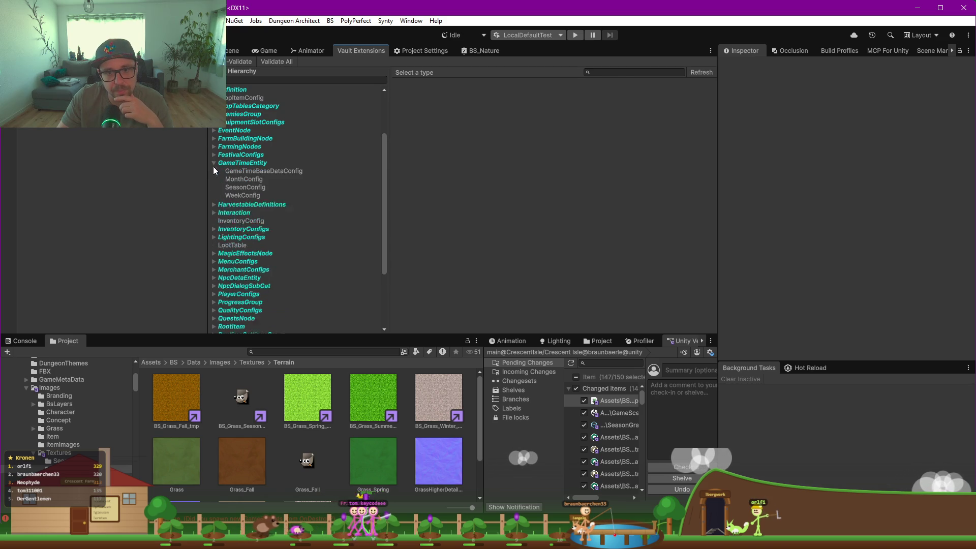
{"action": "left_click", "coordinate": [243, 189]}
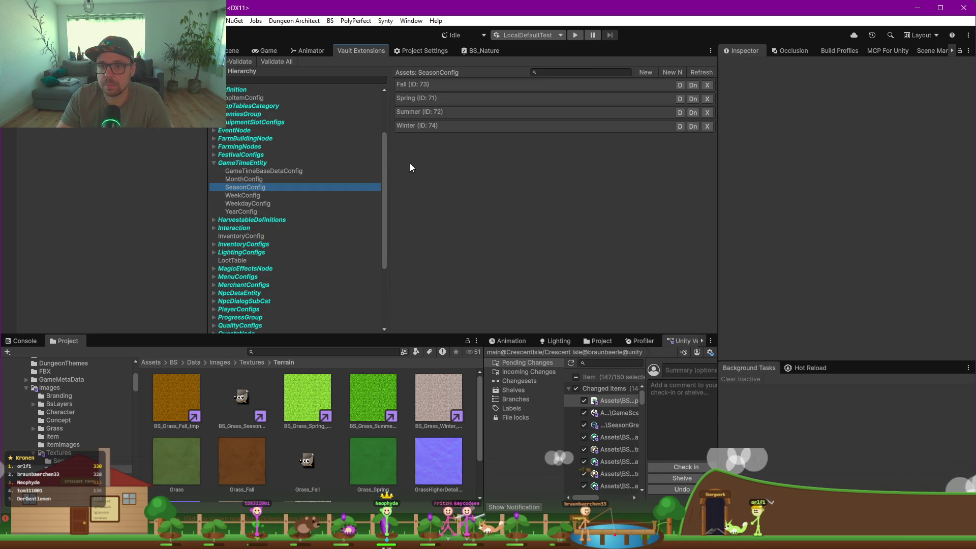
{"action": "left_click_drag", "start_coordinate": [208, 170], "coordinate": [95, 170]}
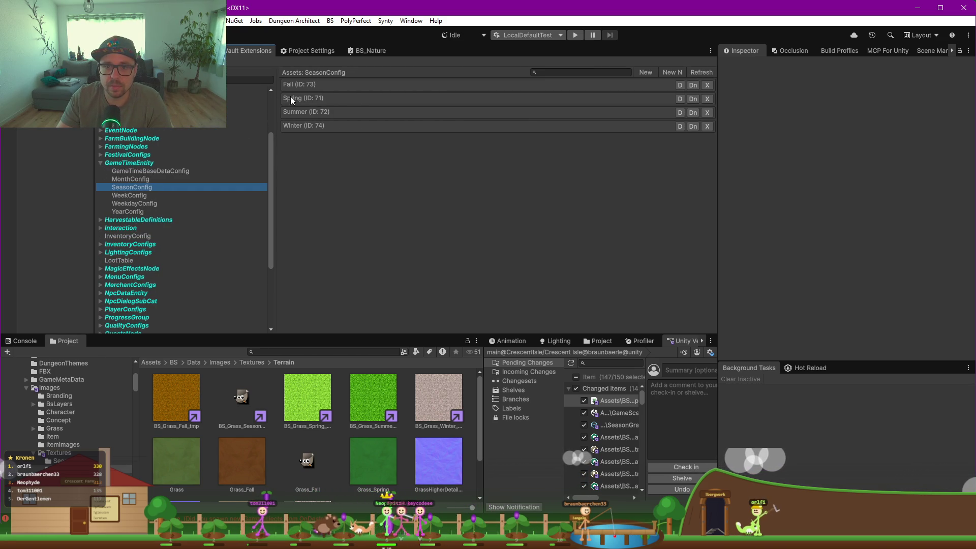
{"action": "left_click", "coordinate": [345, 101]}
{"action": "left_click_drag", "start_coordinate": [719, 178], "coordinate": [627, 180]}
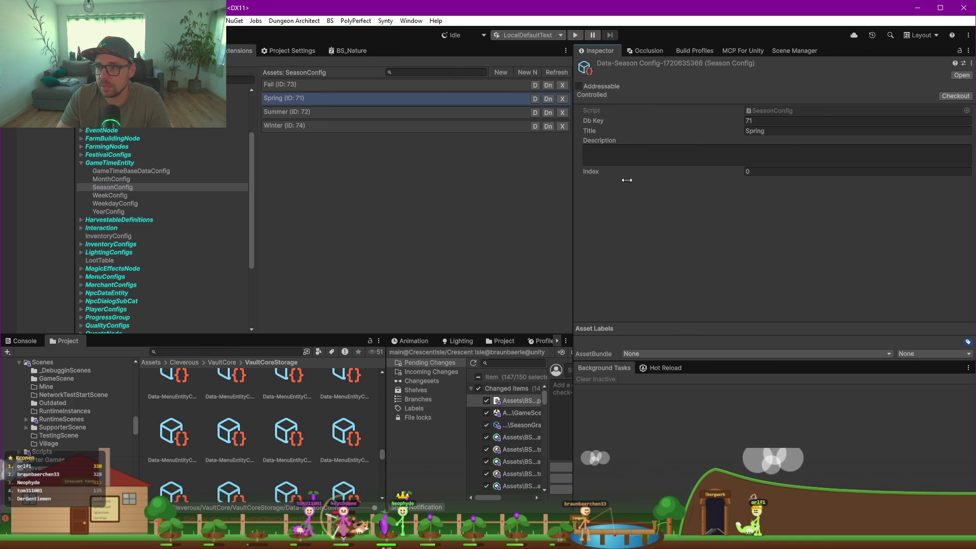
Open the Spring MonthConfig (ID 59) and review its weather conditions and lighting.
{"action": "left_click", "coordinate": [110, 178]}
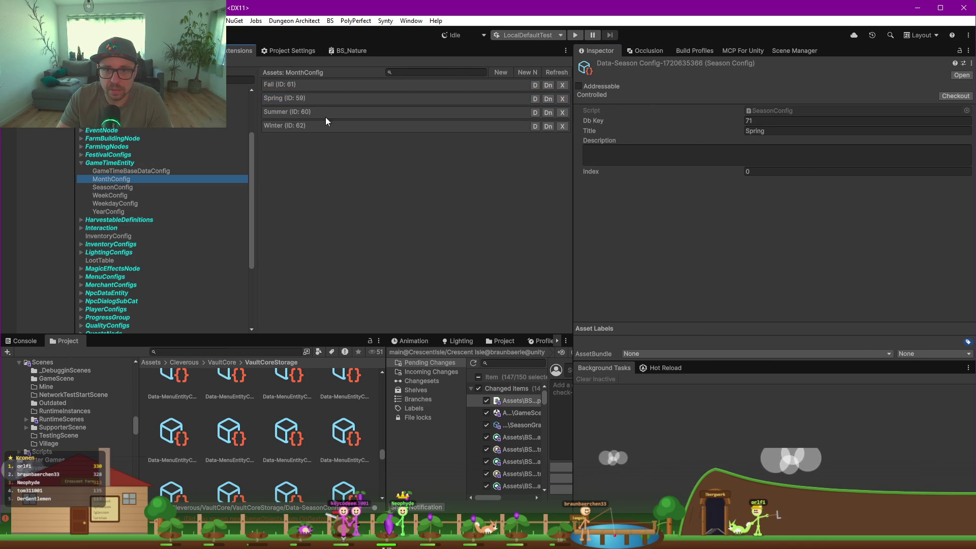
{"action": "left_click", "coordinate": [291, 101]}
{"action": "scroll", "coordinate": [730, 170], "scroll_direction": "down", "scroll_amount": 2}
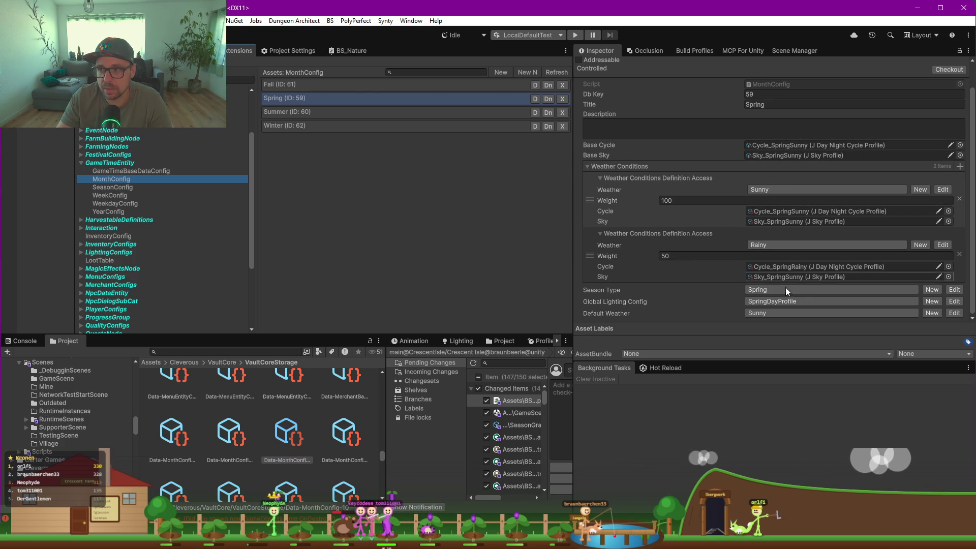
Select Summer (ID 60) and set its base cycle to Cycle_SpringSunny and base sky to Sky_SpringSunny.
{"action": "left_click", "coordinate": [286, 112]}
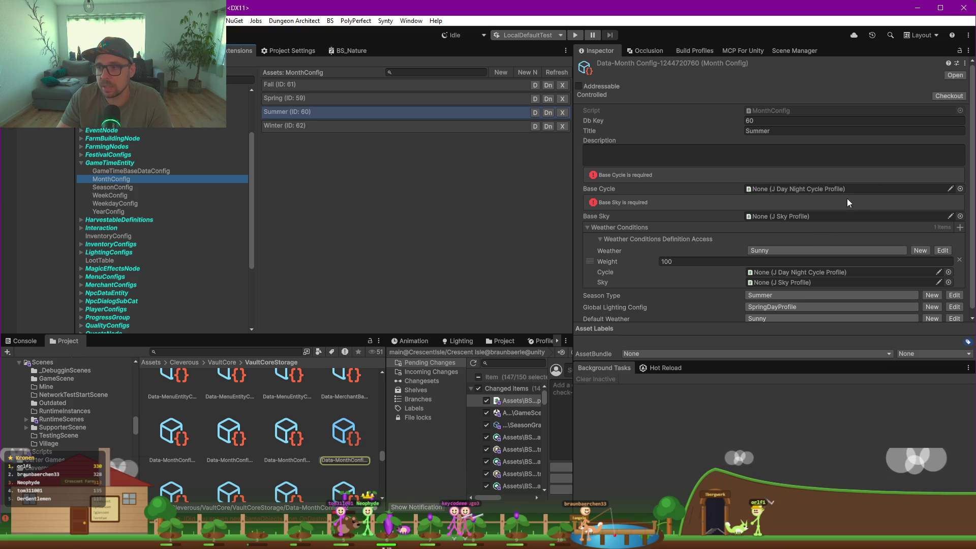
{"action": "left_click", "coordinate": [960, 189]}
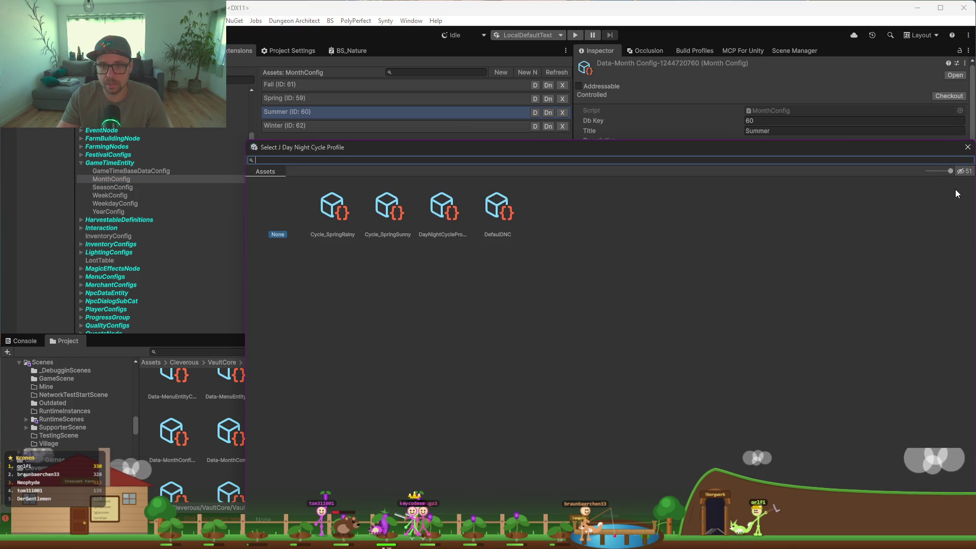
{"action": "double_click", "coordinate": [387, 209]}
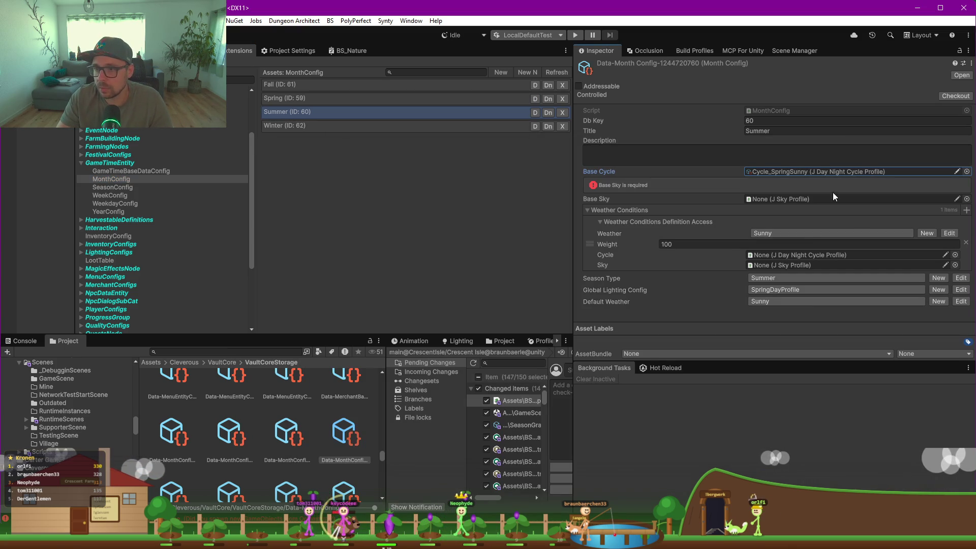
{"action": "left_click", "coordinate": [967, 199]}
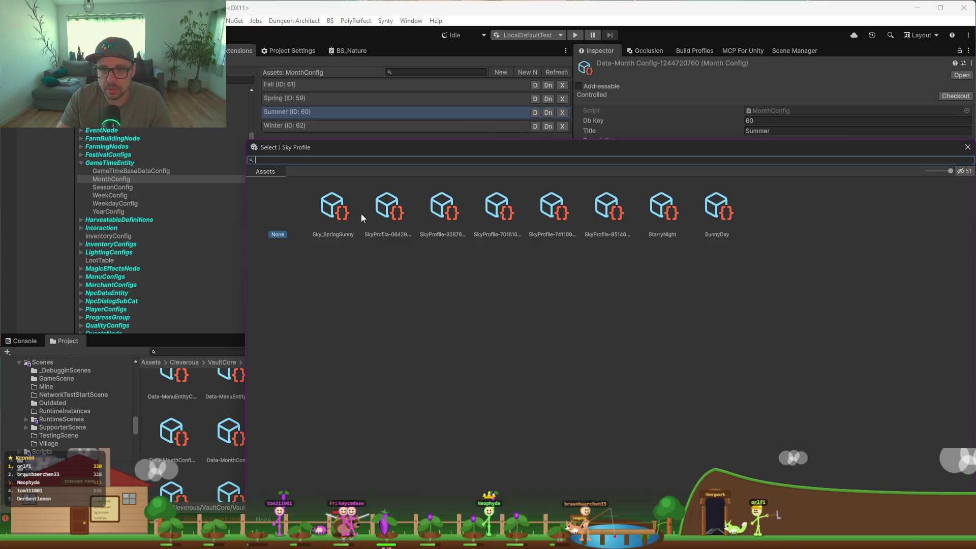
{"action": "double_click", "coordinate": [336, 207]}
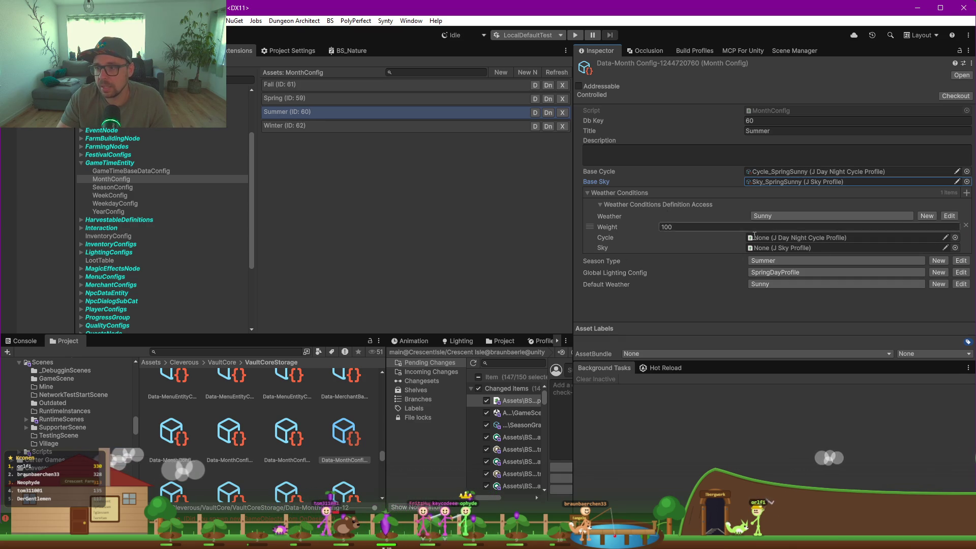
Set Summer's Sunny weather cycle and sky to the SpringSunny profiles, then select Fall.
{"action": "left_click", "coordinate": [955, 238]}
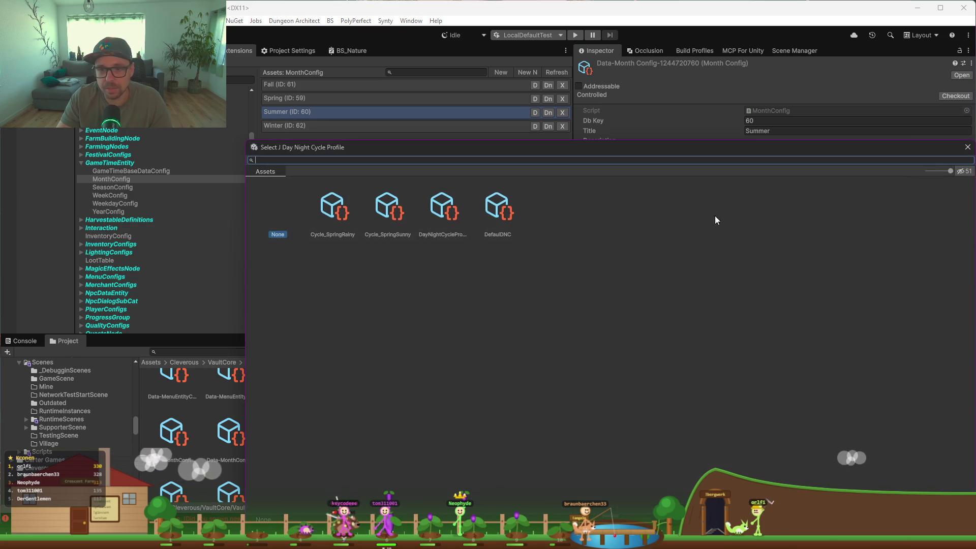
{"action": "left_click", "coordinate": [340, 220]}
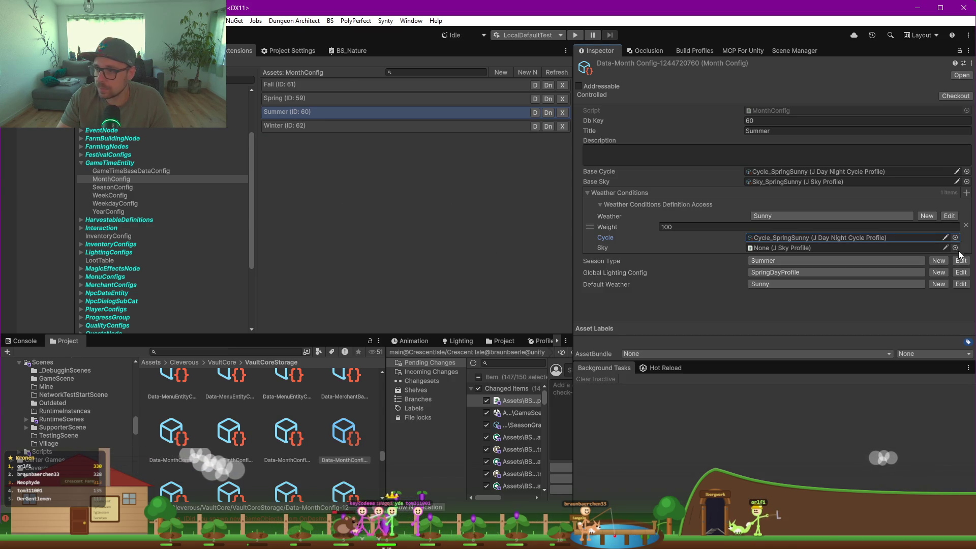
{"action": "left_click", "coordinate": [956, 248]}
{"action": "double_click", "coordinate": [334, 215]}
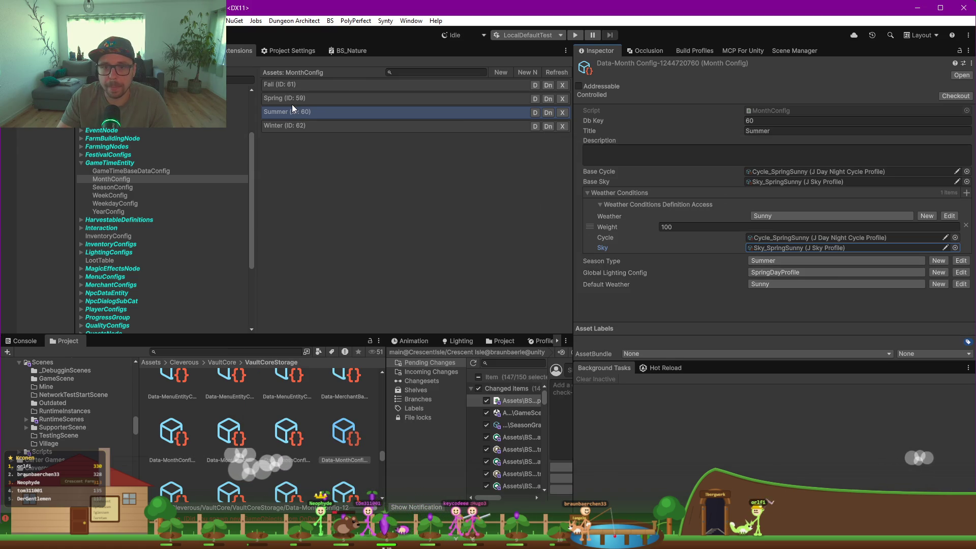
{"action": "left_click", "coordinate": [280, 86]}
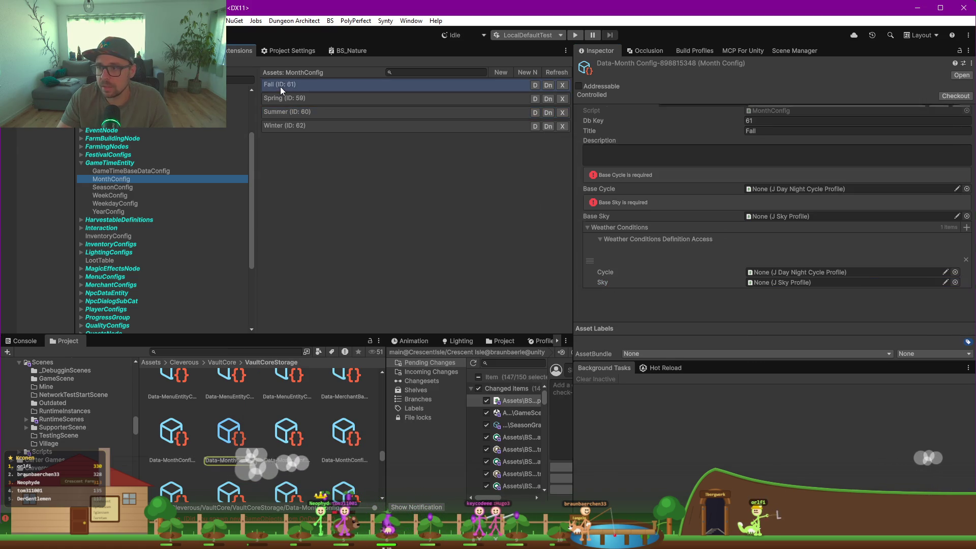
Set Fall's base cycle to Cycle_SpringSunny and base sky to Sky_SpringSunny.
{"action": "left_click", "coordinate": [959, 189]}
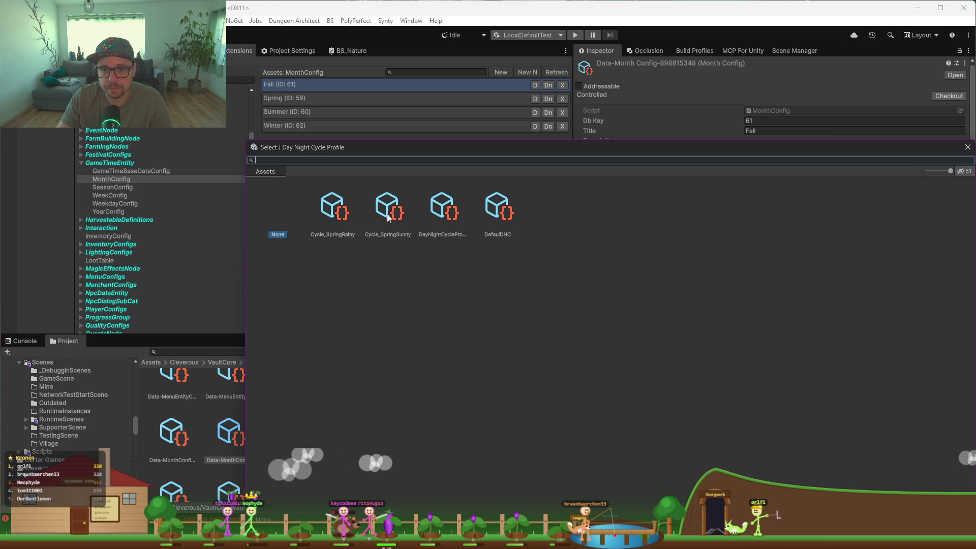
{"action": "double_click", "coordinate": [388, 217]}
{"action": "left_click", "coordinate": [967, 199]}
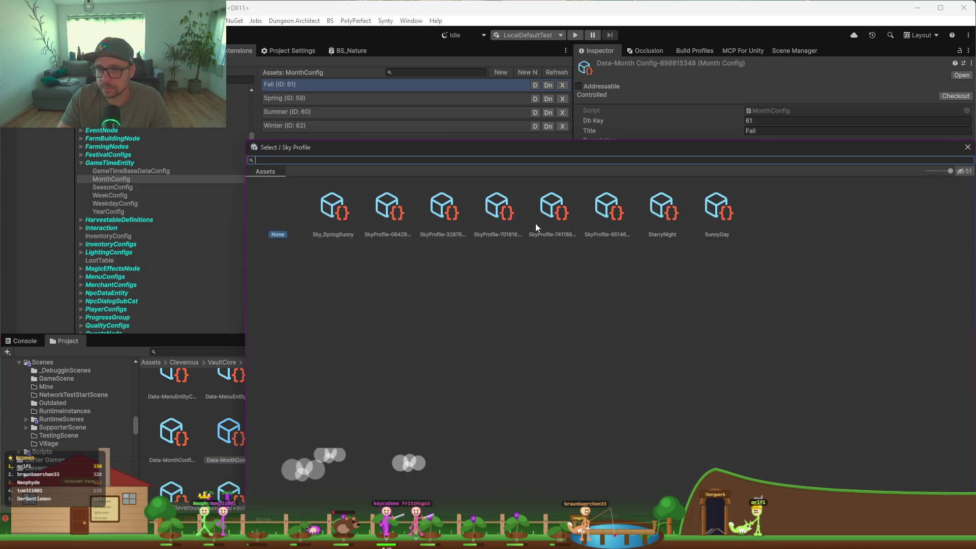
{"action": "double_click", "coordinate": [334, 213]}
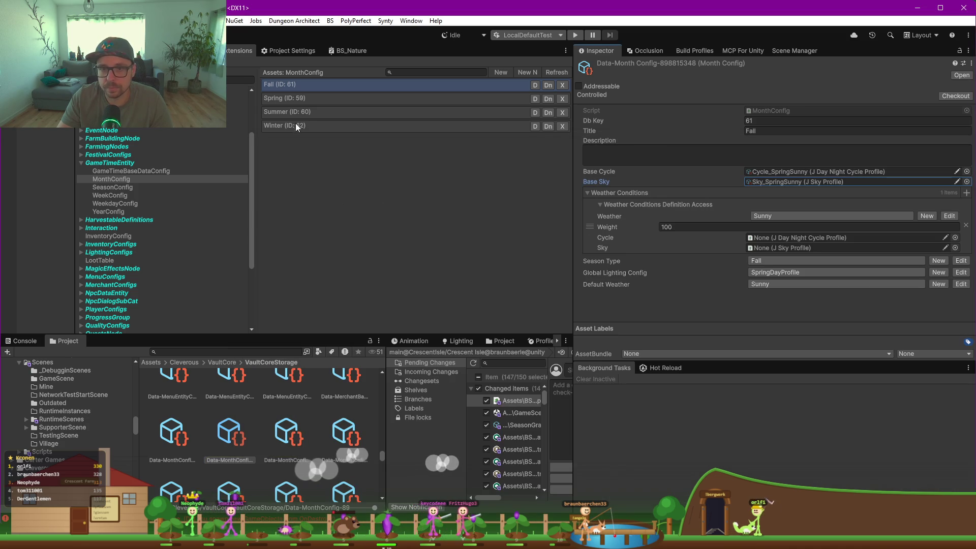
Set Fall's Sunny weather cycle and sky to the SpringSunny profiles, then select Winter.
{"action": "left_click", "coordinate": [955, 237]}
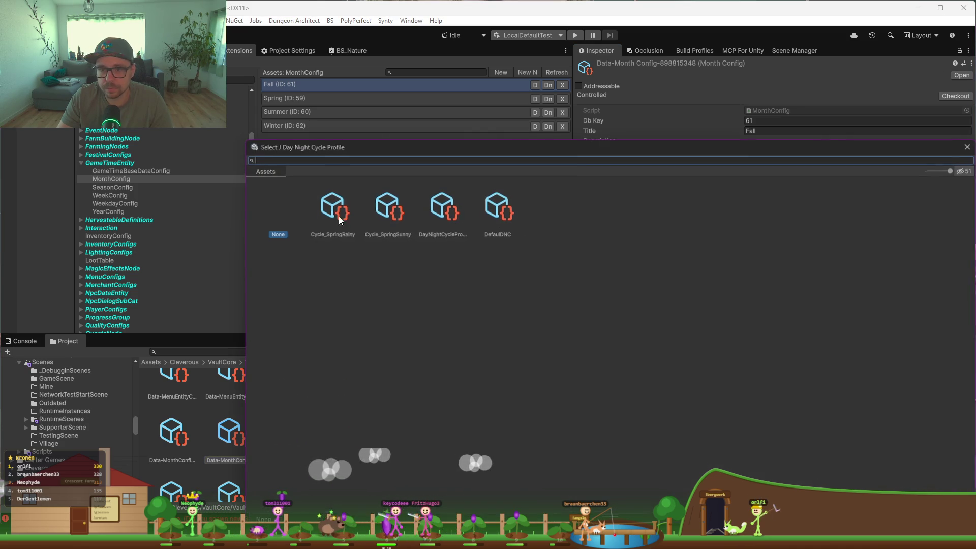
{"action": "left_click", "coordinate": [388, 213]}
{"action": "double_click", "coordinate": [390, 219]}
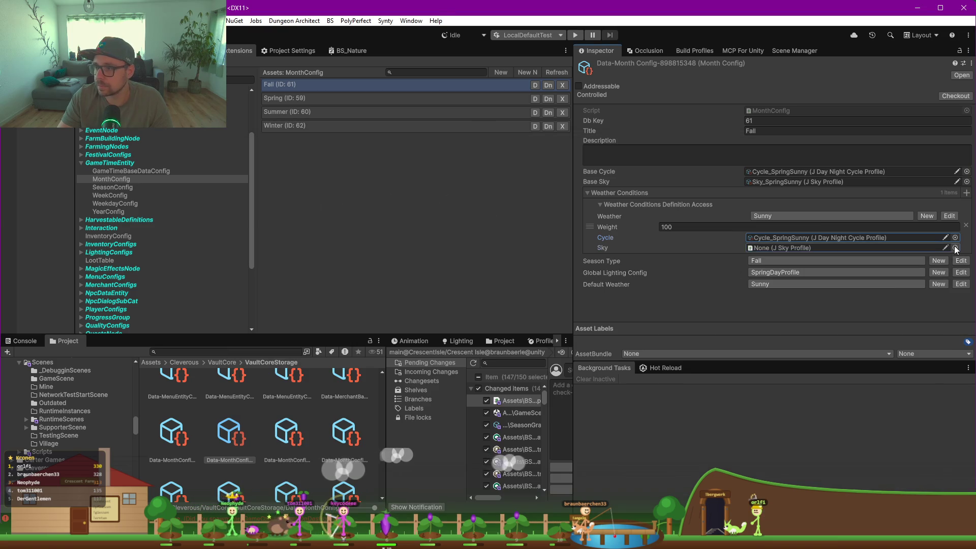
{"action": "left_click", "coordinate": [955, 248]}
{"action": "double_click", "coordinate": [343, 205]}
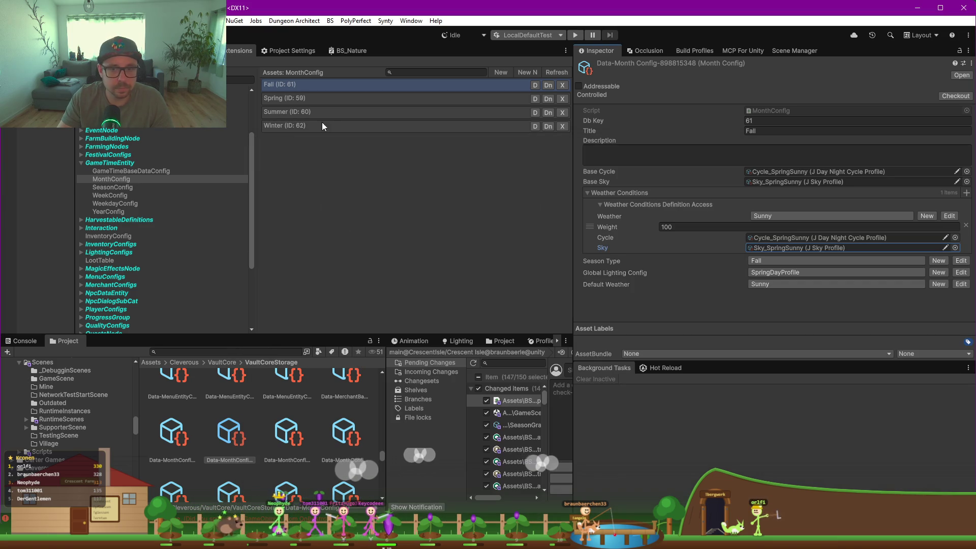
{"action": "left_click", "coordinate": [287, 125]}
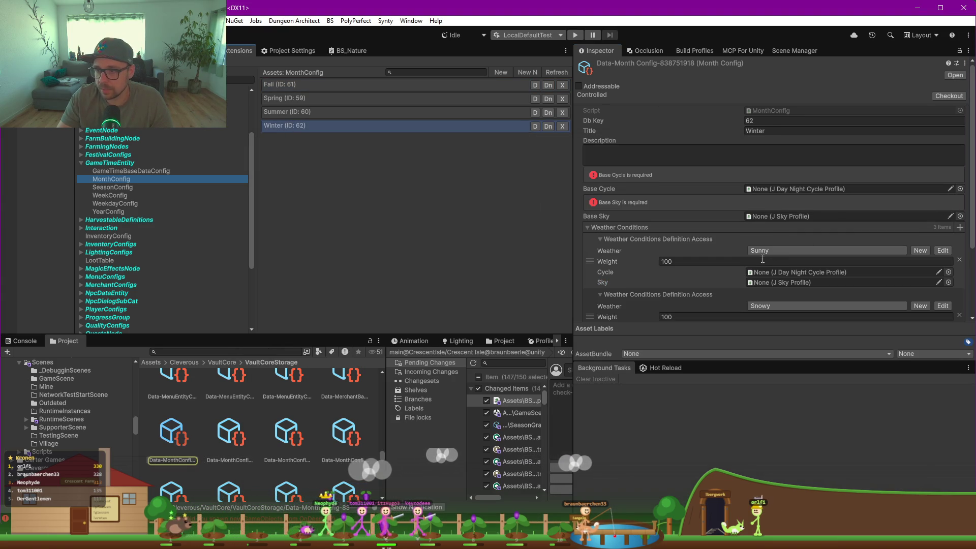
Set Winter's base sky to Sky_SpringSunny and base cycle to Cycle_SpringSunny, replacing an initial Cycle_SpringRainy pick.
{"action": "scroll", "coordinate": [762, 259], "scroll_direction": "down", "scroll_amount": 1}
{"action": "scroll", "coordinate": [974, 226], "scroll_direction": "down", "scroll_amount": 2}
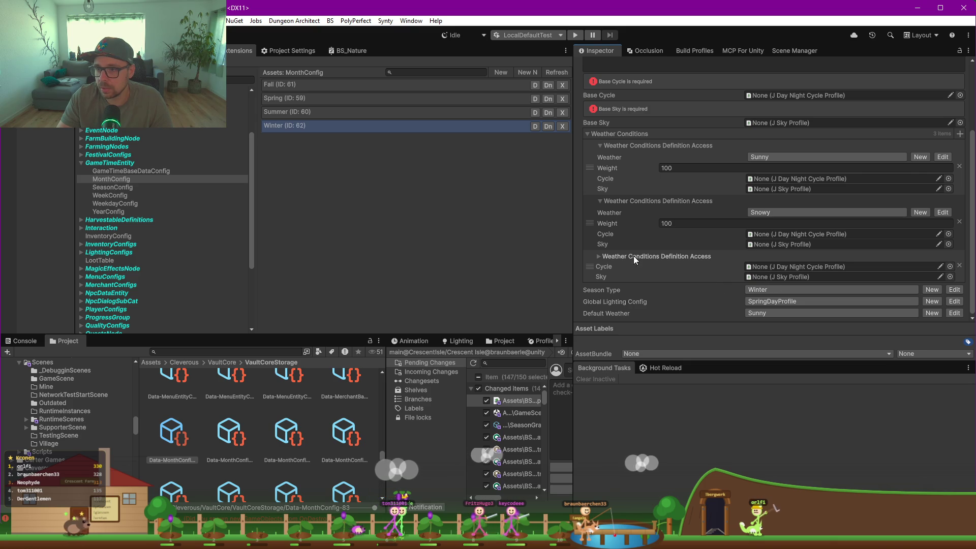
{"action": "scroll", "coordinate": [596, 255], "scroll_direction": "up", "scroll_amount": 3}
{"action": "scroll", "coordinate": [715, 291], "scroll_direction": "down", "scroll_amount": 3}
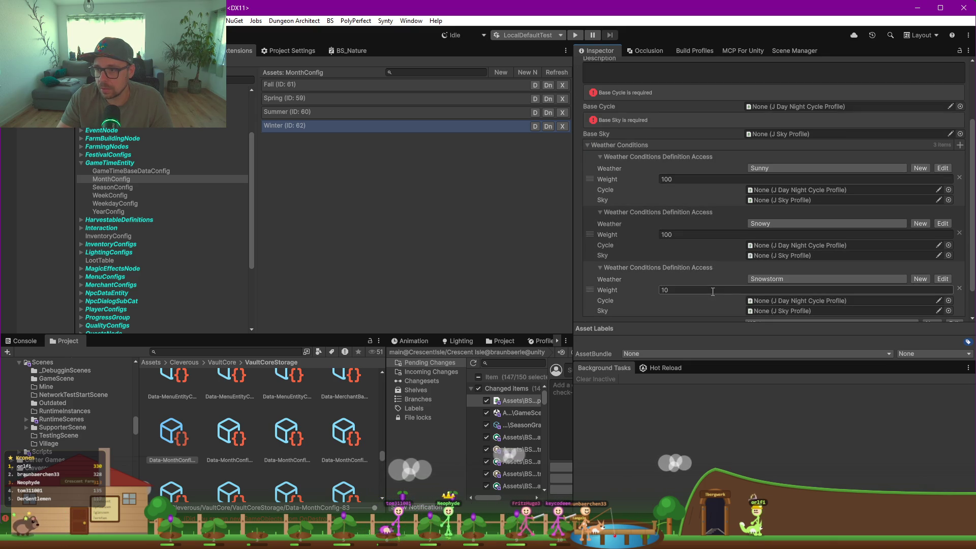
{"action": "scroll", "coordinate": [702, 255], "scroll_direction": "up", "scroll_amount": 2}
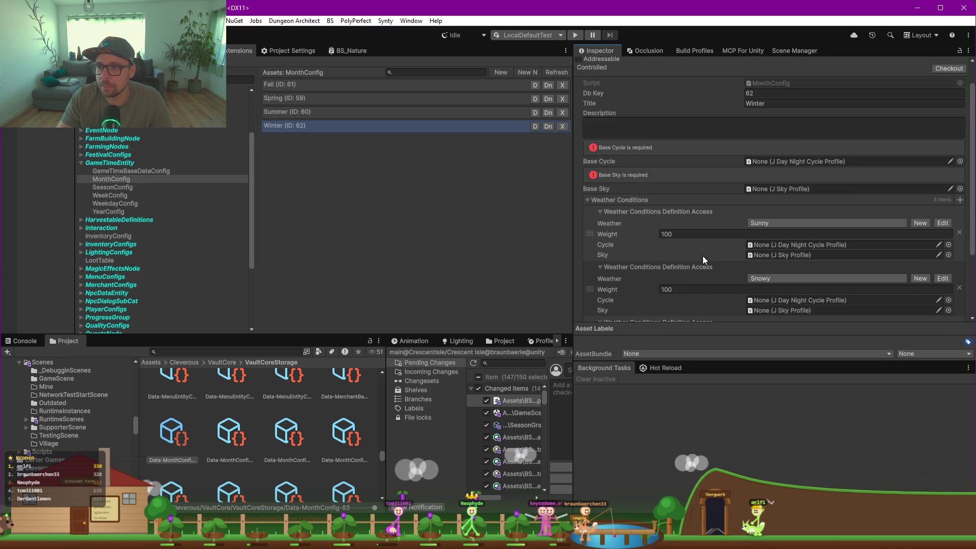
{"action": "left_click", "coordinate": [960, 161]}
{"action": "double_click", "coordinate": [337, 211]}
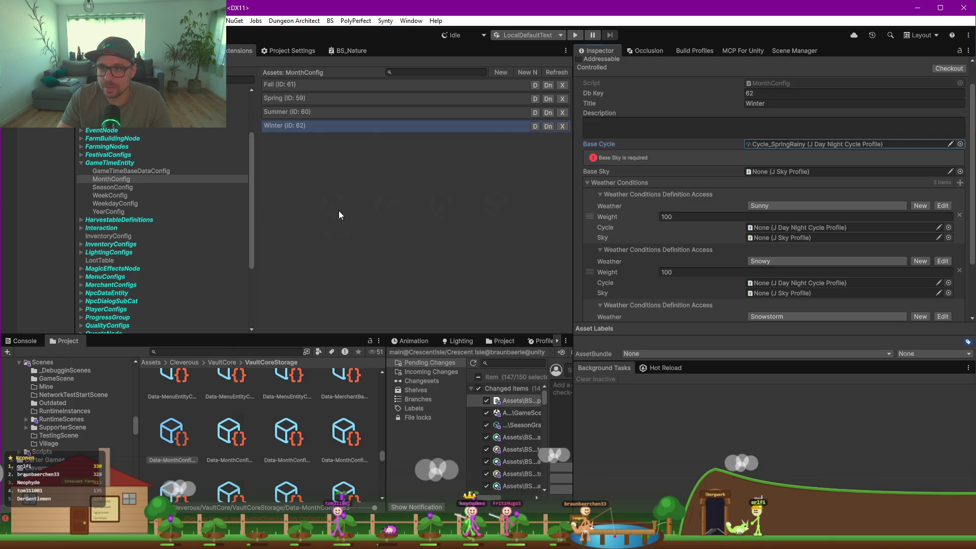
{"action": "left_click", "coordinate": [960, 171]}
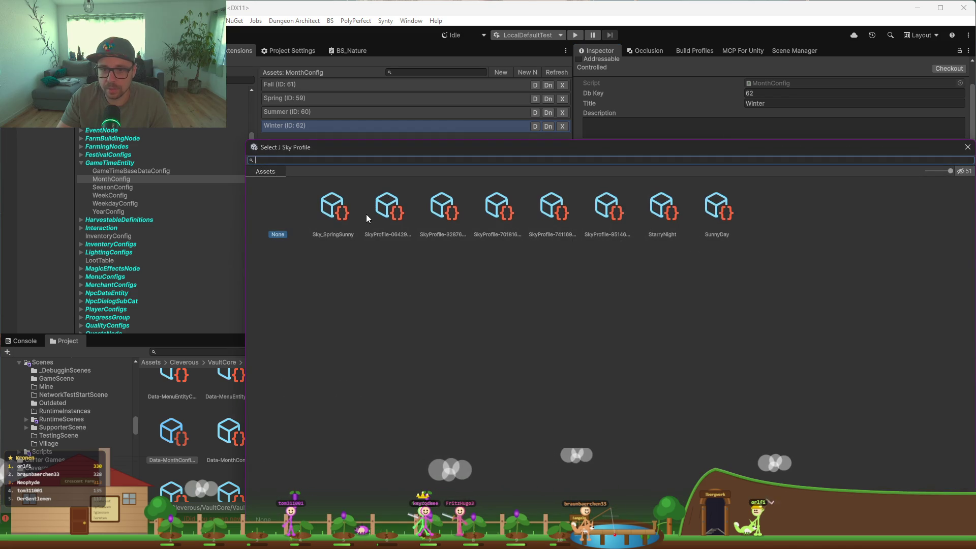
{"action": "double_click", "coordinate": [333, 210]}
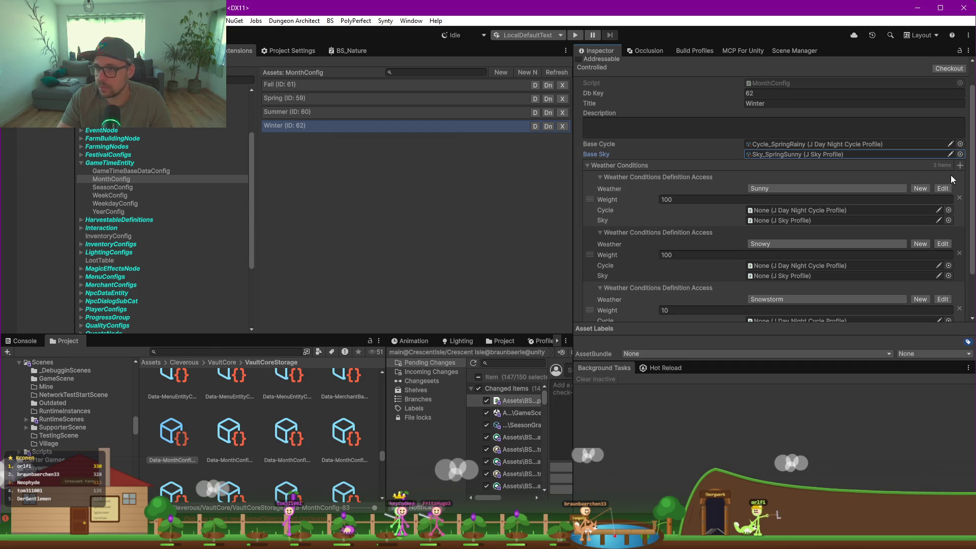
{"action": "left_click", "coordinate": [960, 144]}
{"action": "double_click", "coordinate": [382, 202]}
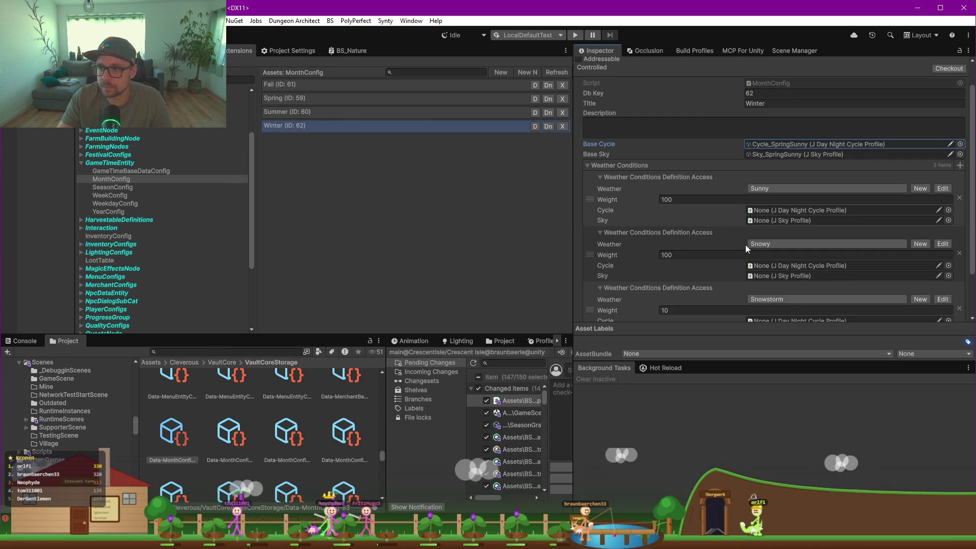
{"action": "left_click", "coordinate": [948, 182]}
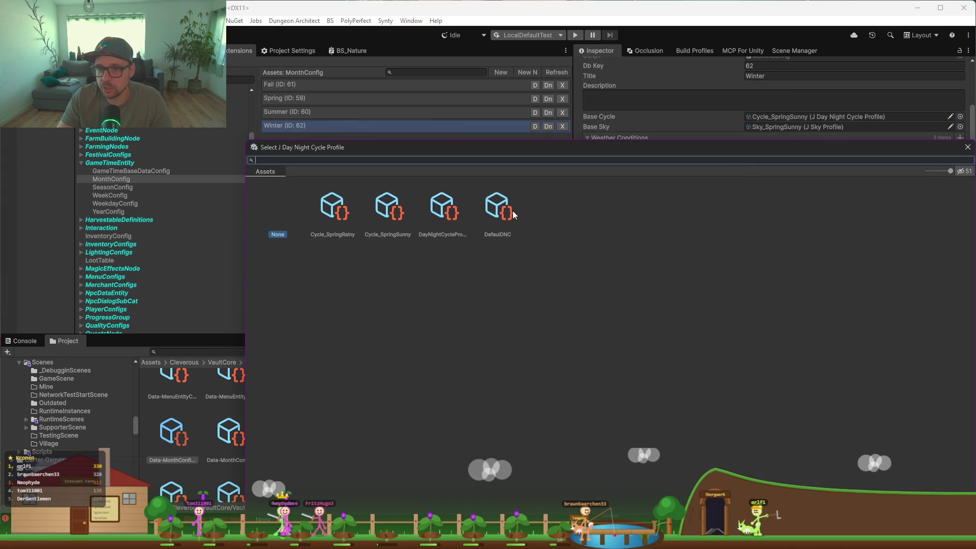
Assign cycle profiles and Sky_SpringSunny to Winter's Sunny and Snowy weather conditions.
{"action": "double_click", "coordinate": [387, 208]}
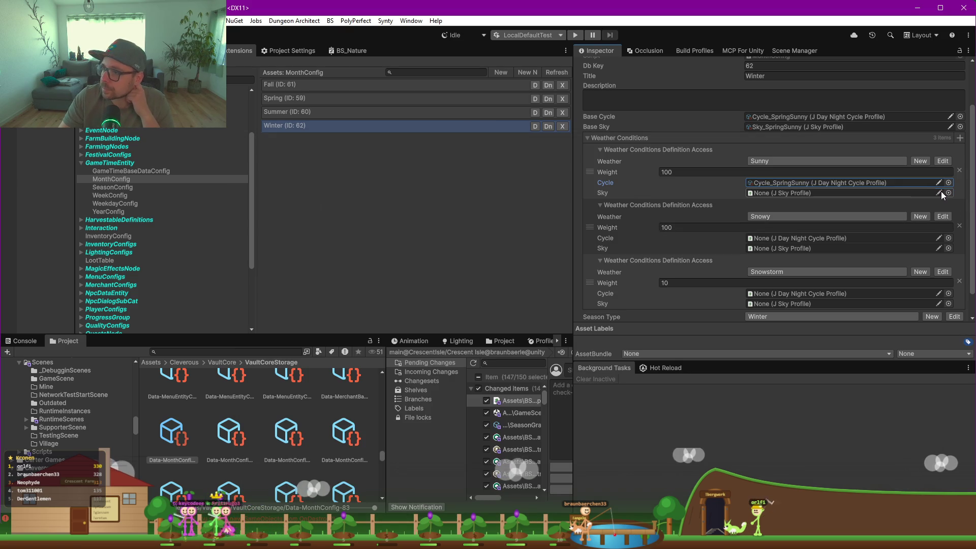
{"action": "left_click", "coordinate": [949, 193]}
{"action": "double_click", "coordinate": [328, 214]}
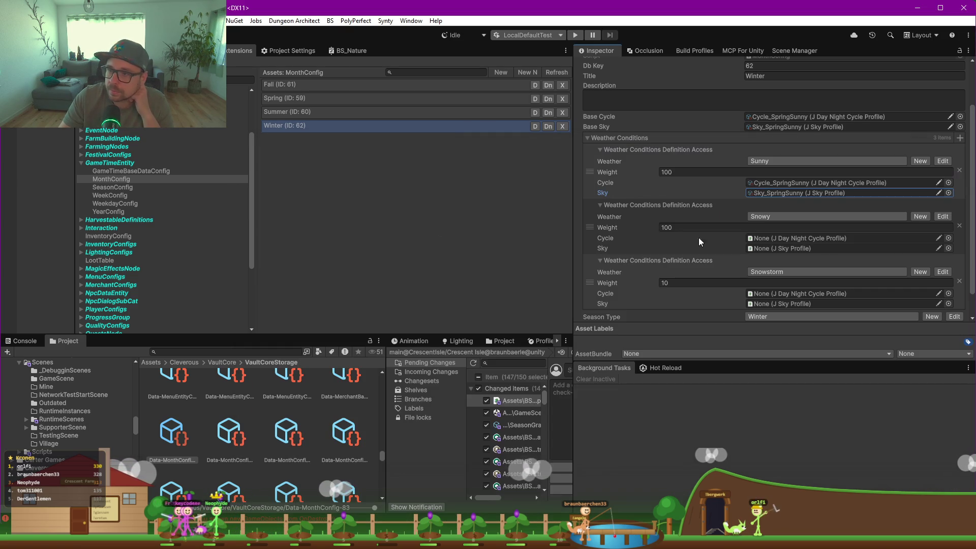
{"action": "left_click", "coordinate": [949, 238]}
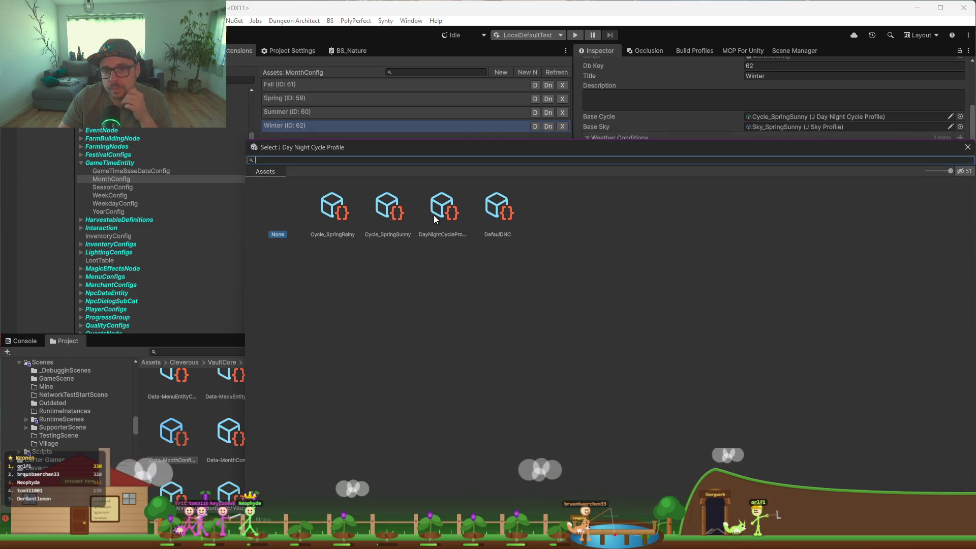
{"action": "double_click", "coordinate": [334, 213]}
{"action": "left_click", "coordinate": [949, 250]}
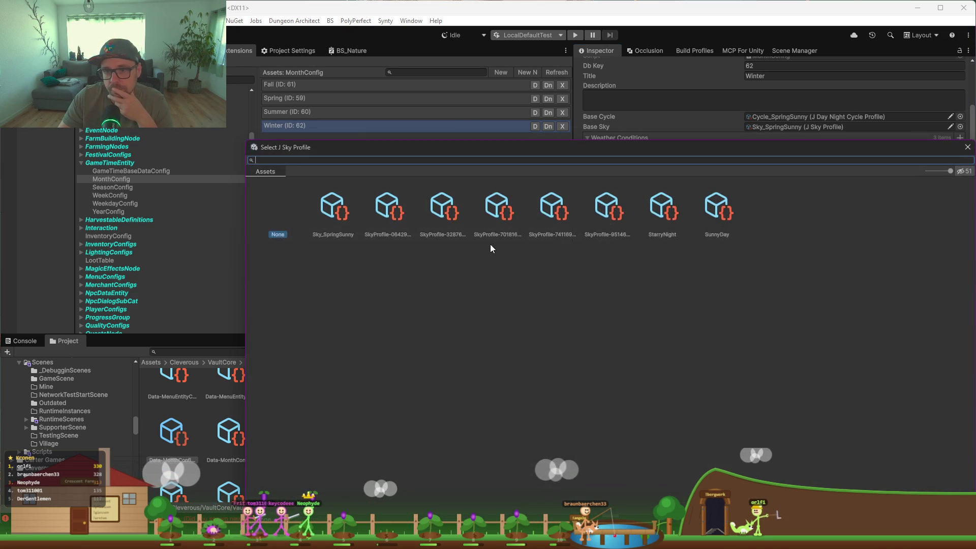
{"action": "double_click", "coordinate": [333, 218]}
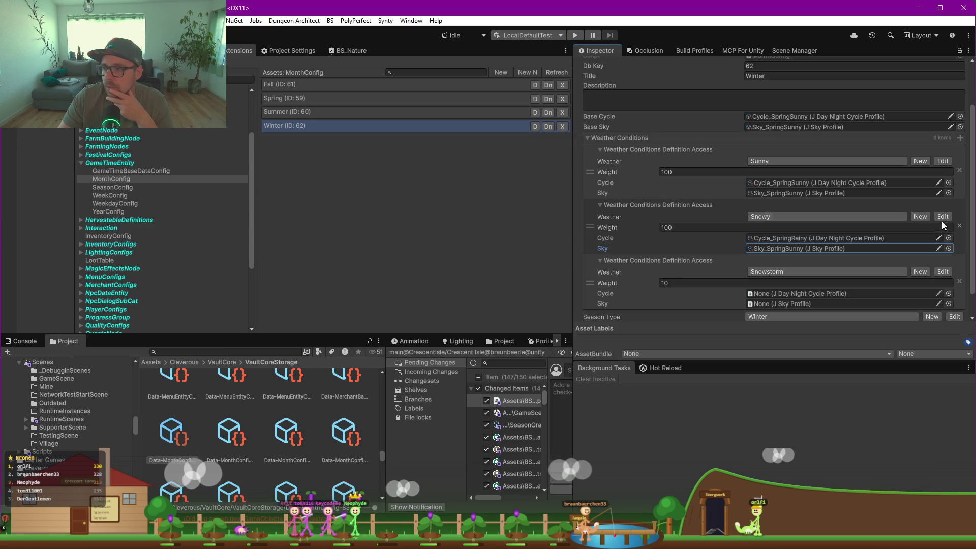
{"action": "left_click", "coordinate": [949, 244]}
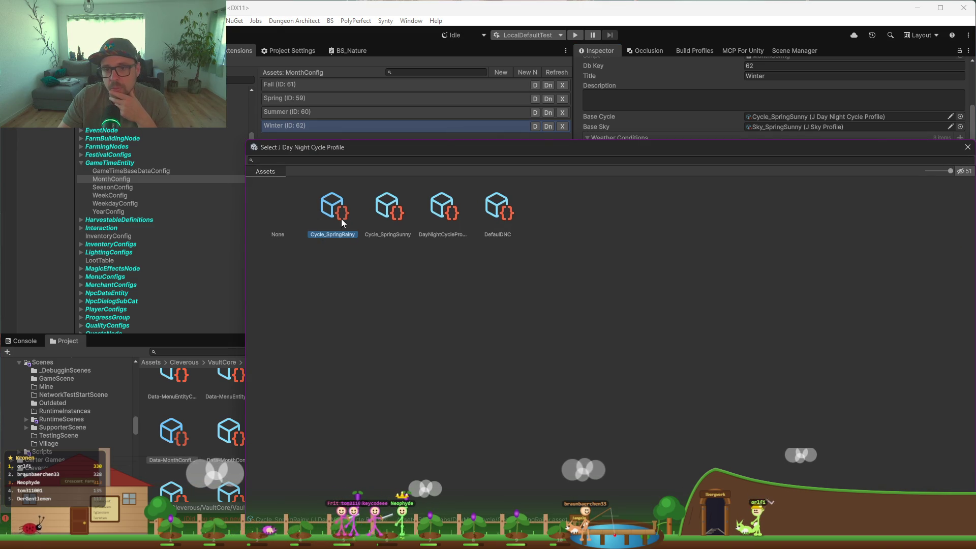
{"action": "key", "text": "Escape"}
Set Winter's Snowstorm condition to Cycle_SpringRainy and Sky_SpringSunny.
{"action": "scroll", "coordinate": [827, 258], "scroll_direction": "down", "scroll_amount": 2}
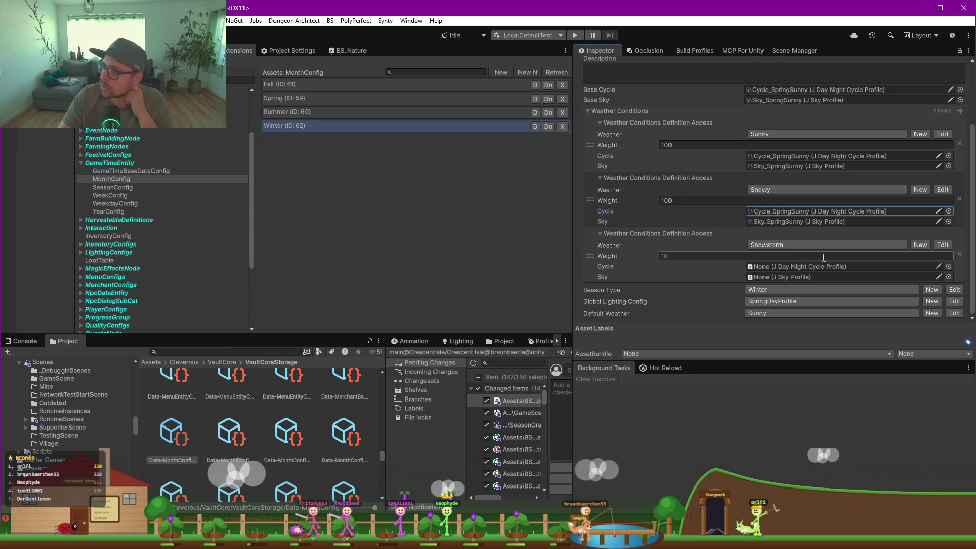
{"action": "left_click", "coordinate": [949, 266]}
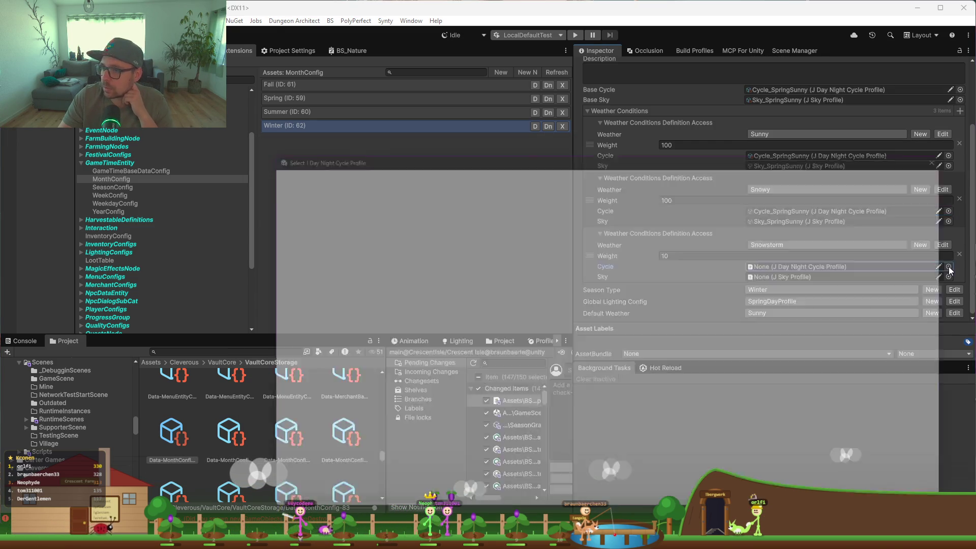
{"action": "double_click", "coordinate": [333, 218]}
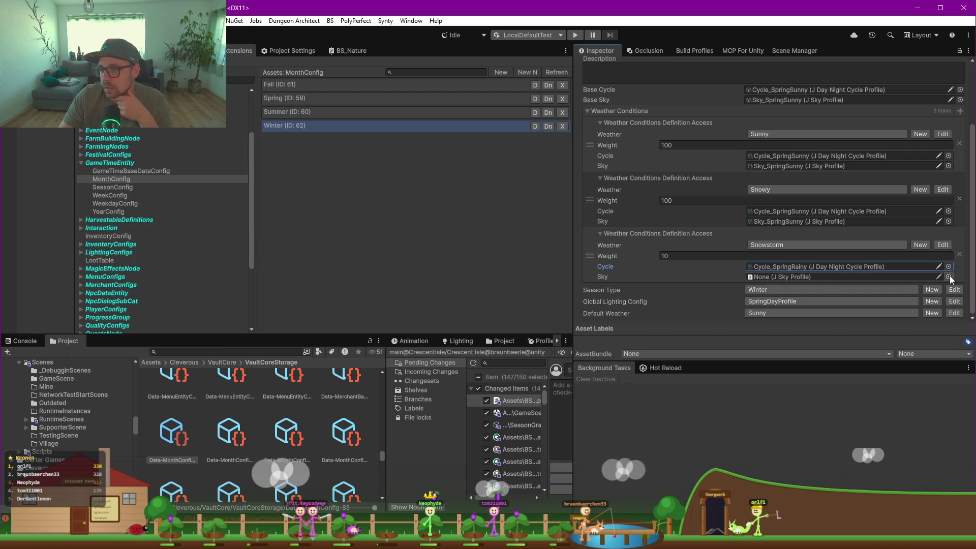
{"action": "left_click", "coordinate": [949, 276]}
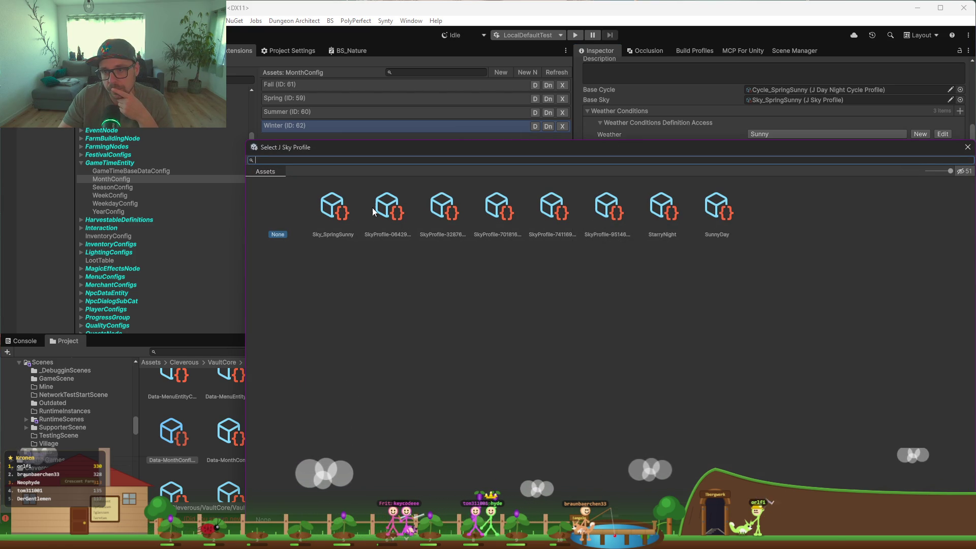
{"action": "double_click", "coordinate": [333, 209]}
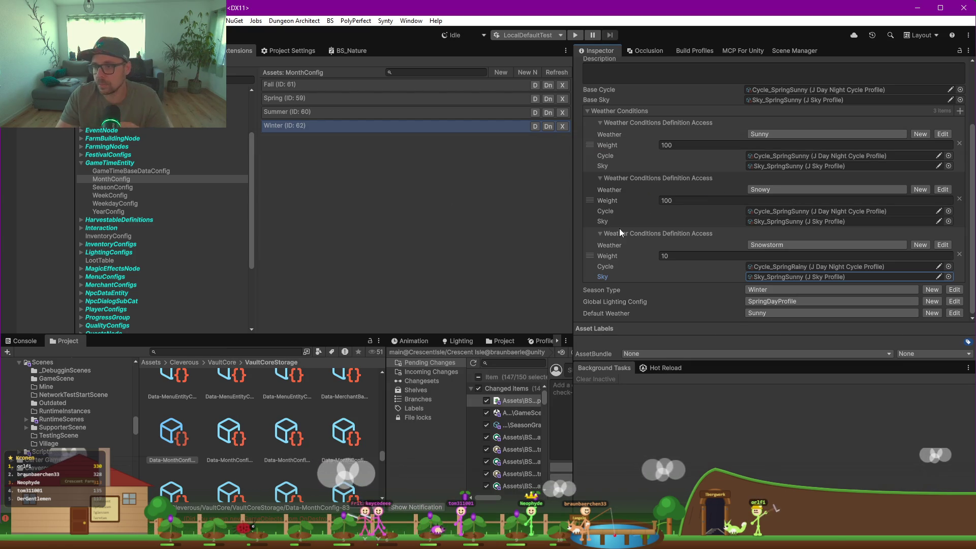
{"action": "left_click", "coordinate": [390, 225]}
{"action": "scroll", "coordinate": [711, 289], "scroll_direction": "up", "scroll_amount": 3}
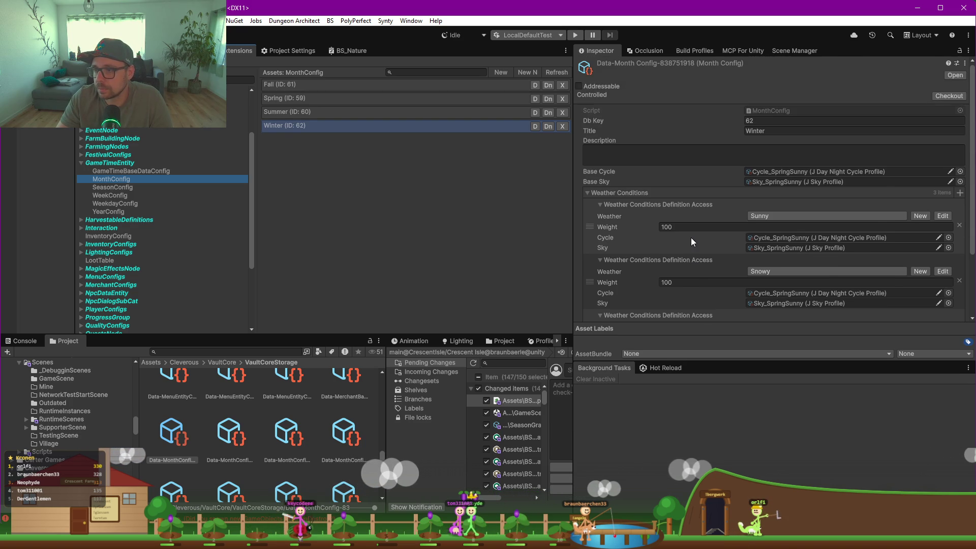
{"action": "scroll", "coordinate": [691, 237], "scroll_direction": "down", "scroll_amount": 3}
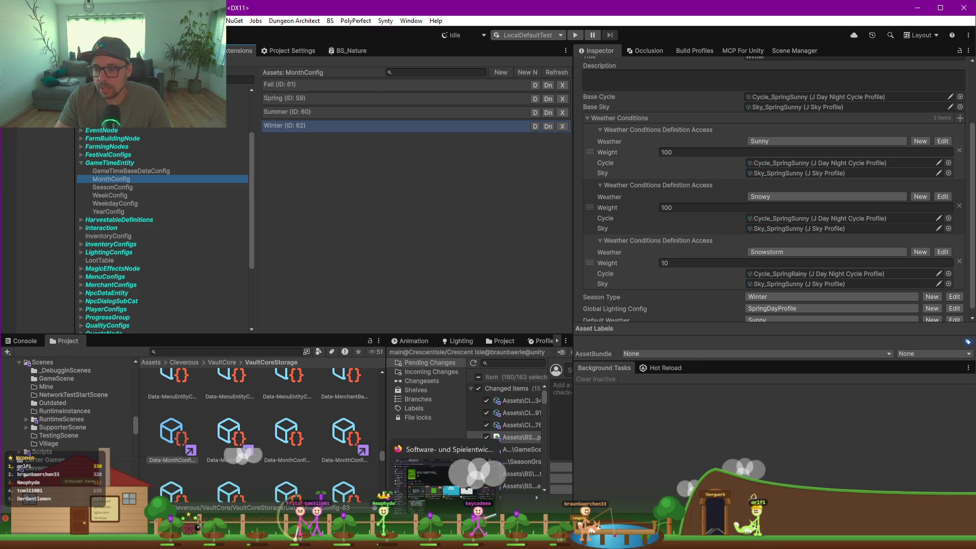
Reopen and enlarge the Scene view, orbit over the island terrain, then switch to the Steam page.
{"action": "mouse_move", "coordinate": [534, 539]}
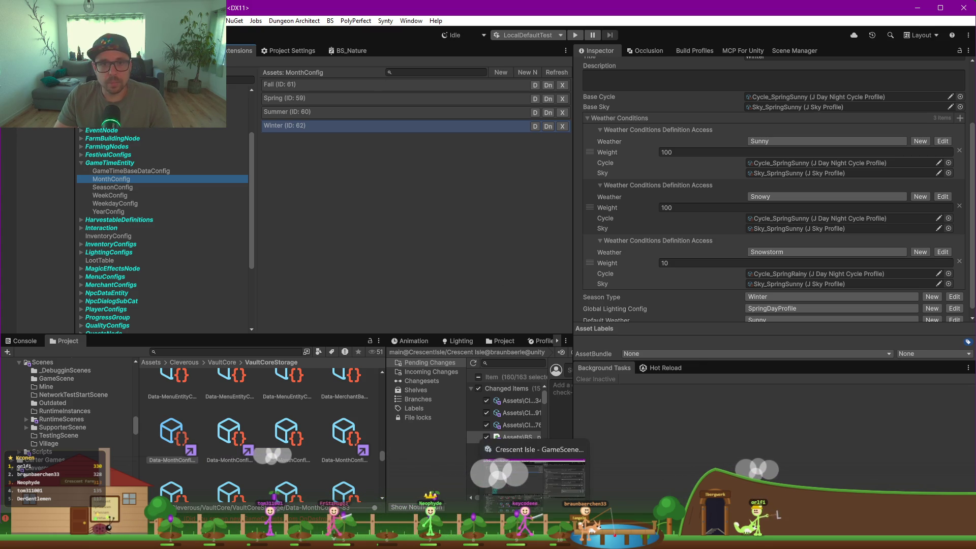
{"action": "left_click", "coordinate": [534, 480]}
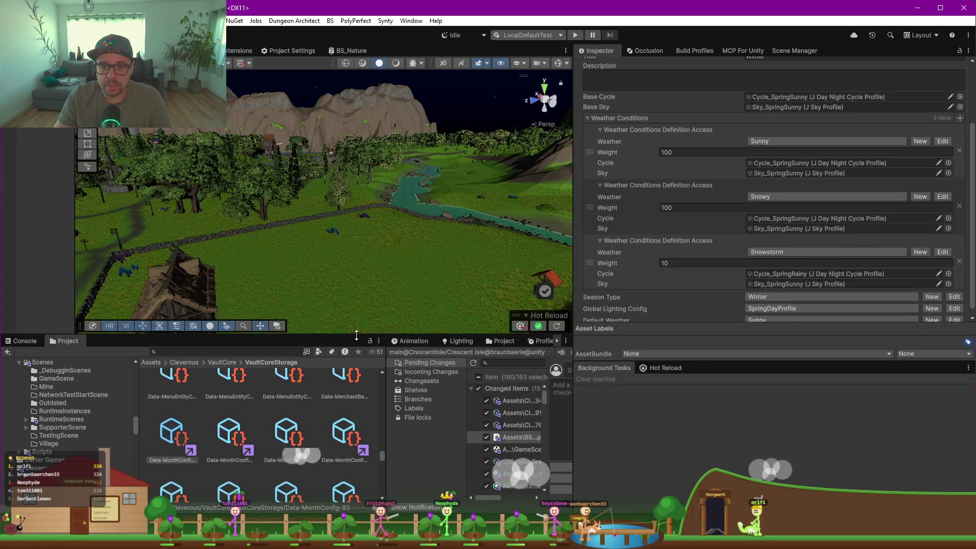
{"action": "left_click_drag", "start_coordinate": [356, 336], "coordinate": [356, 435]}
{"action": "mouse_move", "coordinate": [305, 337]}
{"action": "left_mouse_down"}
{"action": "mouse_move", "coordinate": [497, 362]}
{"action": "mouse_move", "coordinate": [395, 318]}
{"action": "mouse_move", "coordinate": [253, 292]}
{"action": "mouse_move", "coordinate": [449, 292]}
{"action": "mouse_move", "coordinate": [516, 336]}
{"action": "mouse_move", "coordinate": [488, 318]}
{"action": "mouse_move", "coordinate": [520, 297]}
{"action": "left_mouse_up"}
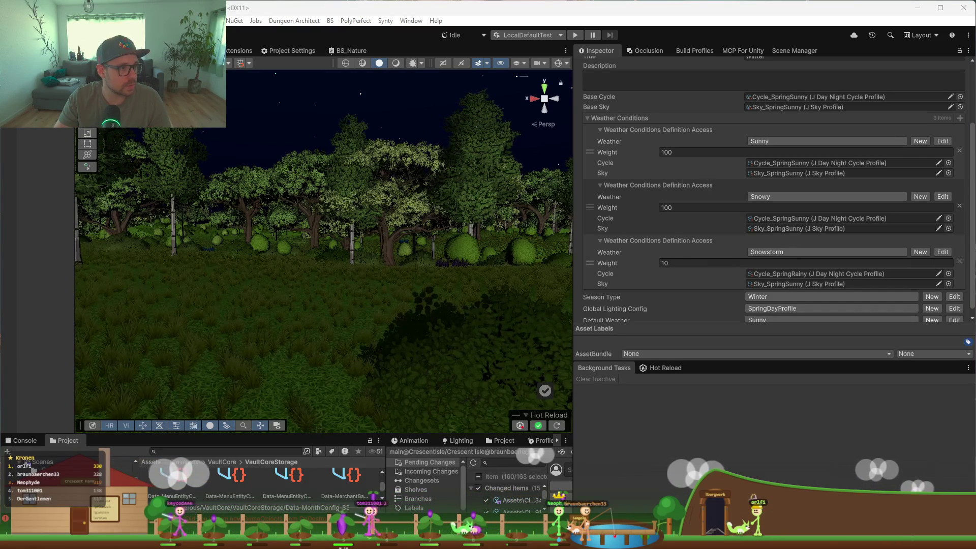
{"action": "key", "text": "alt+Tab"}
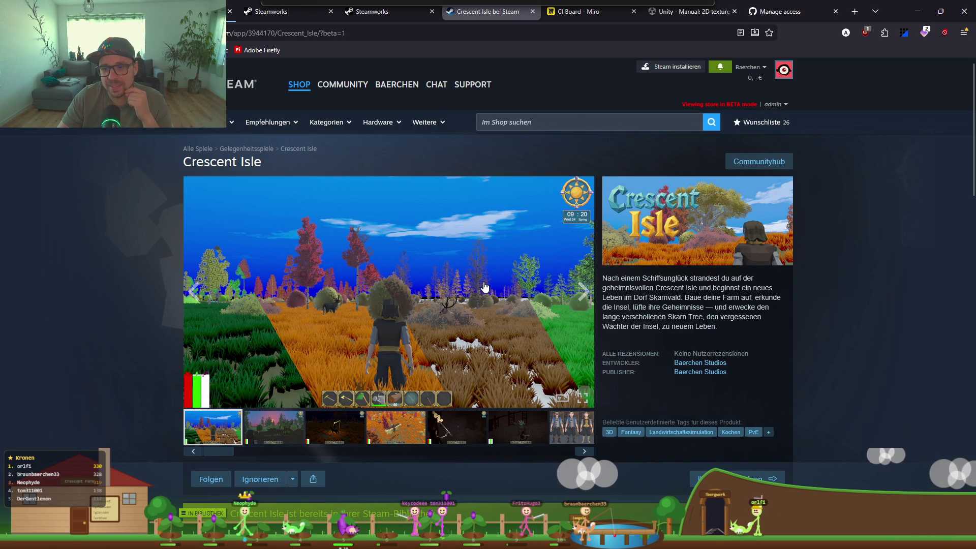
Enlarge the main Crescent Isle store screenshot, then switch back to Unity.
{"action": "left_click", "coordinate": [442, 231]}
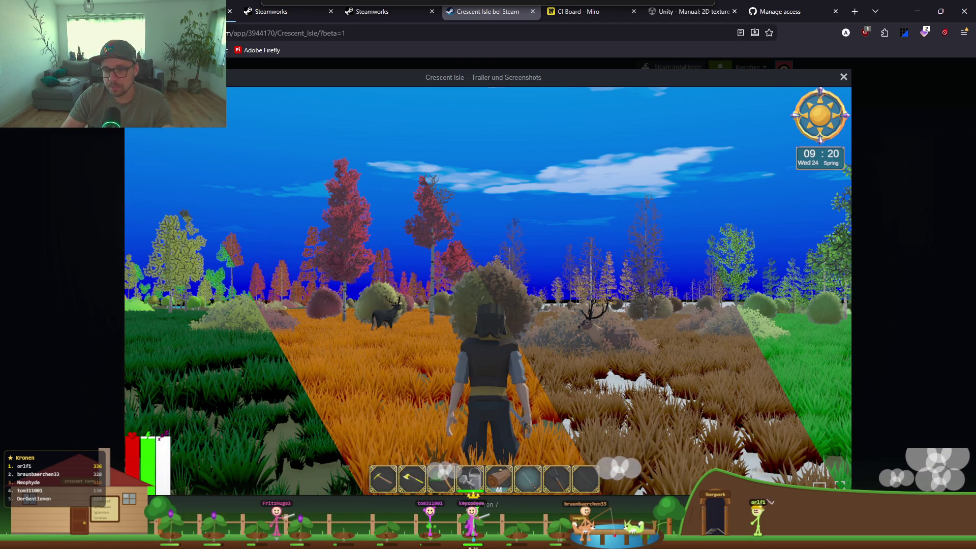
{"action": "key", "text": "alt+Tab"}
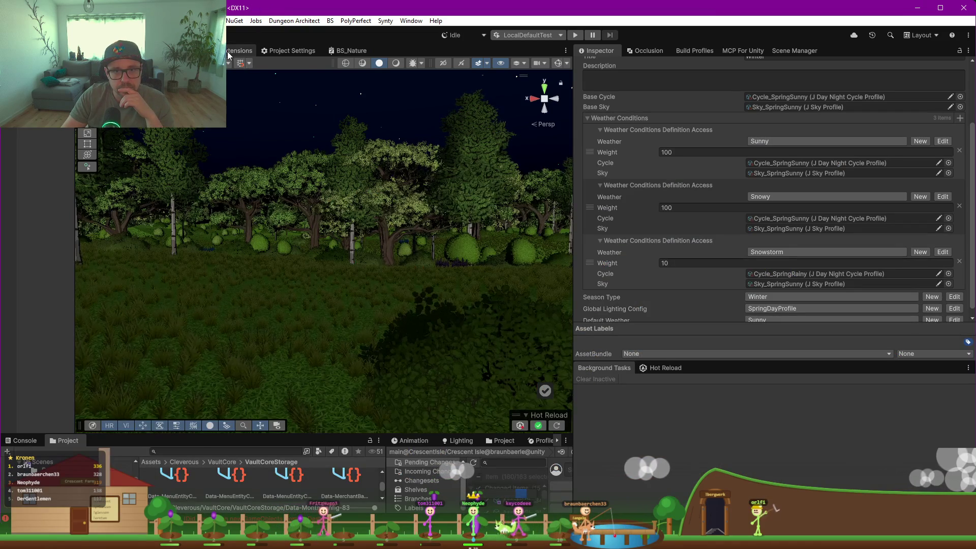
Show the Vault list of MonthConfig entries, widen its panel, and enlarge the Console.
{"action": "left_click", "coordinate": [239, 50]}
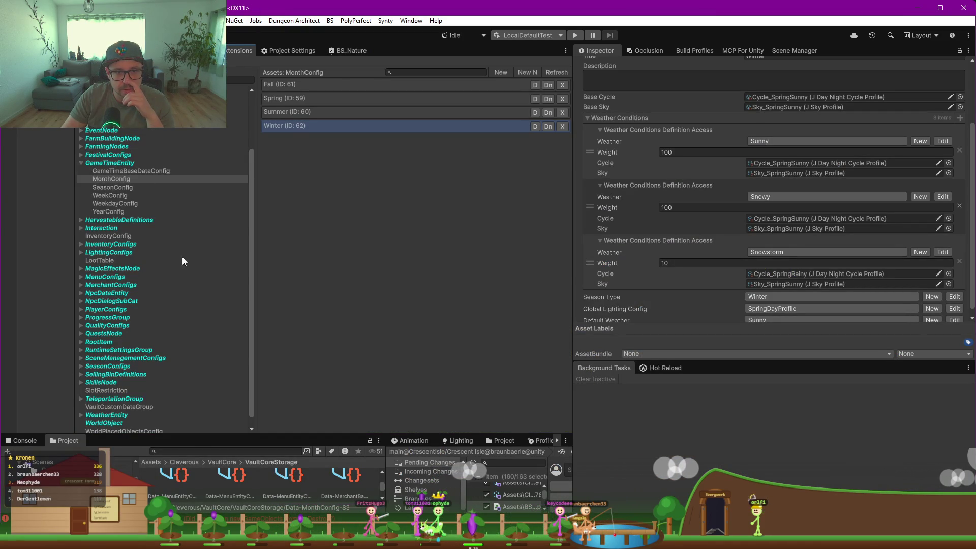
{"action": "left_click_drag", "start_coordinate": [75, 142], "coordinate": [184, 143]}
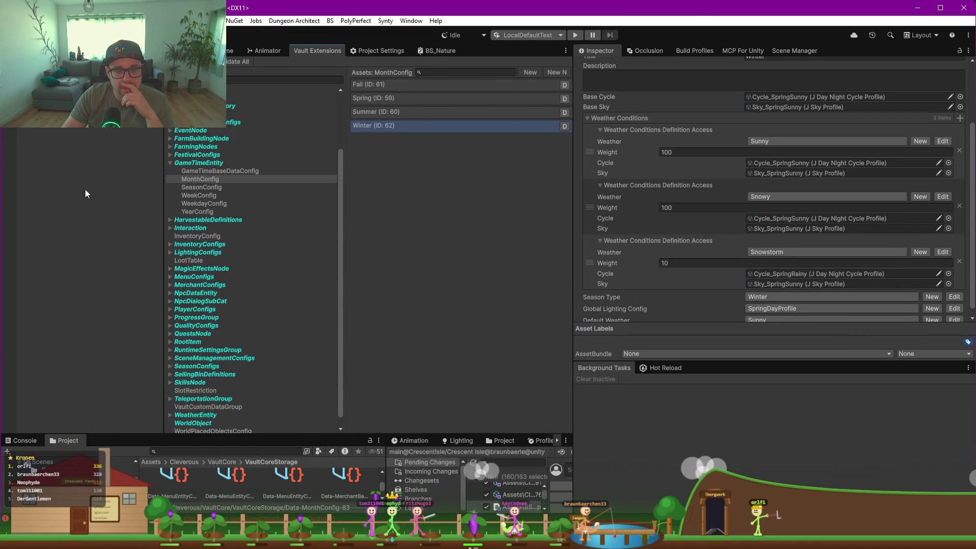
{"action": "left_click", "coordinate": [24, 441]}
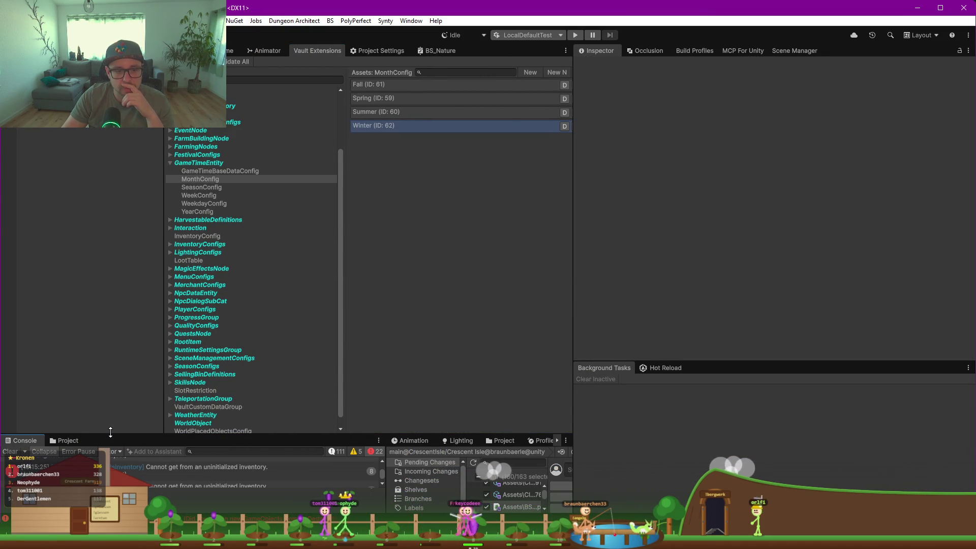
{"action": "left_click_drag", "start_coordinate": [111, 420], "coordinate": [65, 216]}
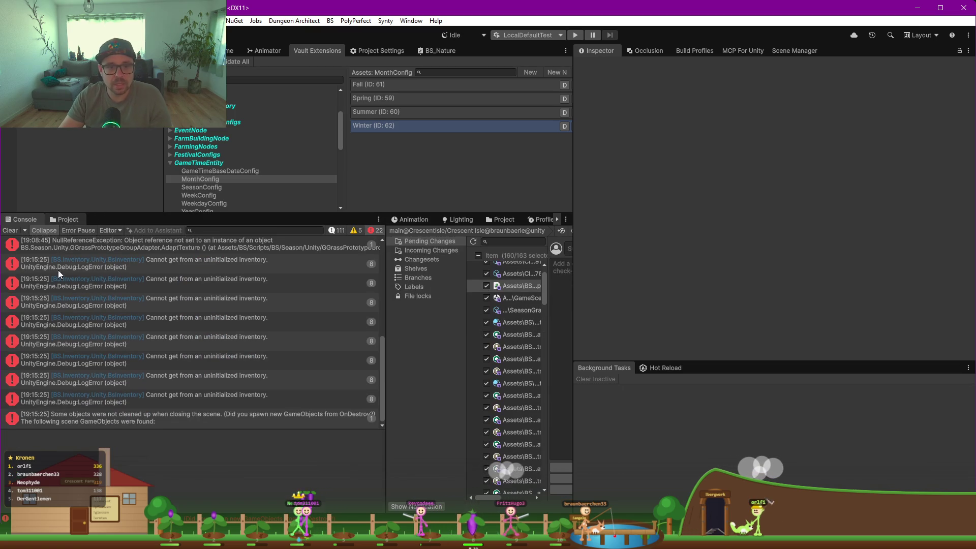
Open the NetworkPrefabs > NetworkGameManager prefab and select its Season object's Season Manager.
{"action": "left_click", "coordinate": [65, 219]}
{"action": "left_click", "coordinate": [67, 344]}
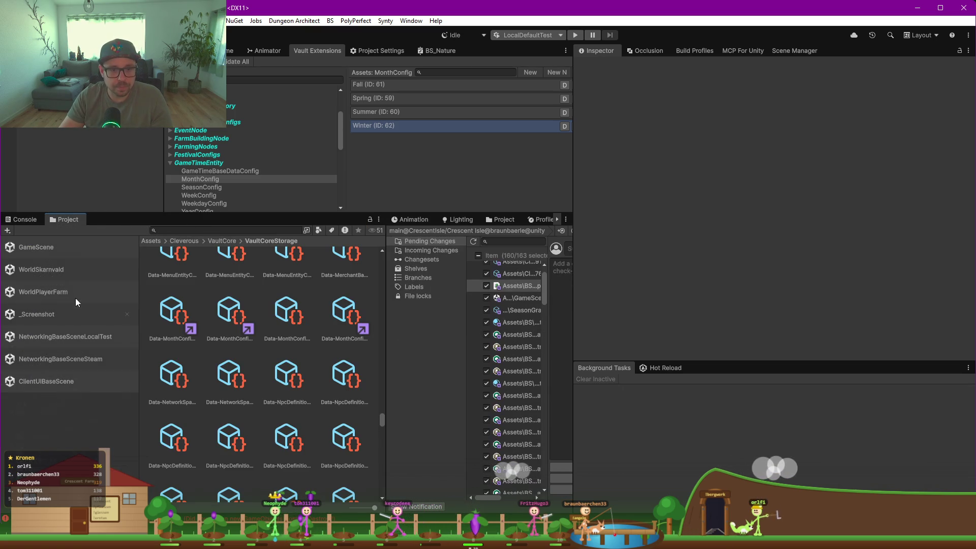
{"action": "left_click", "coordinate": [61, 339]}
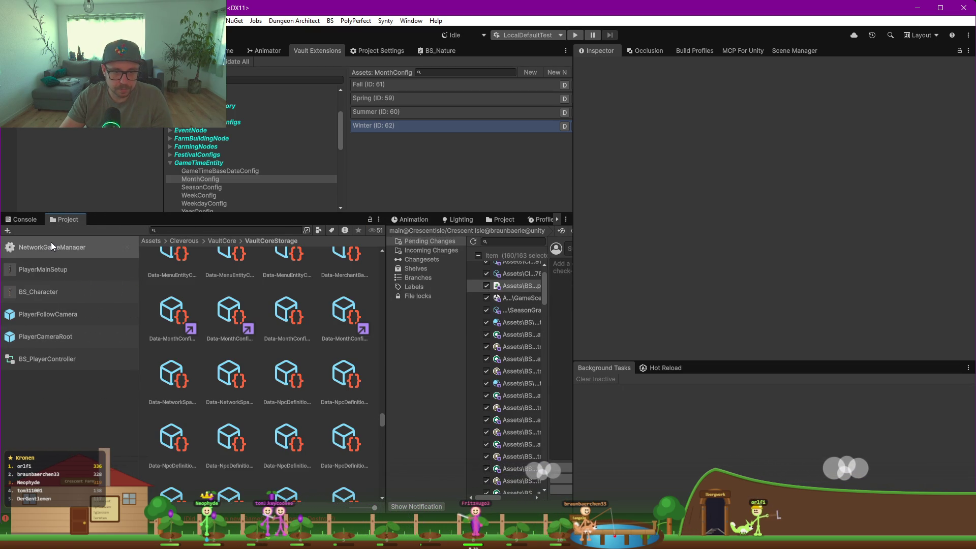
{"action": "left_click", "coordinate": [51, 242]}
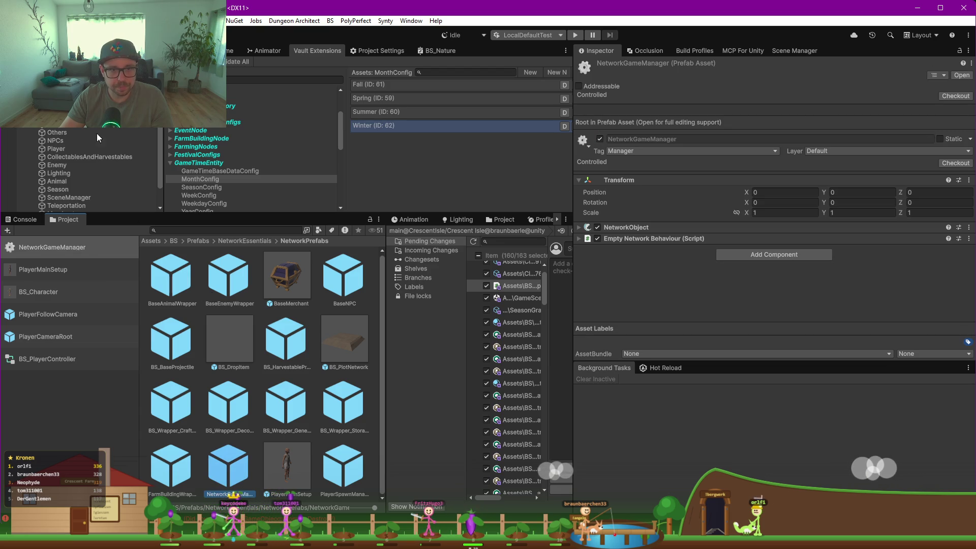
{"action": "left_click", "coordinate": [58, 189]}
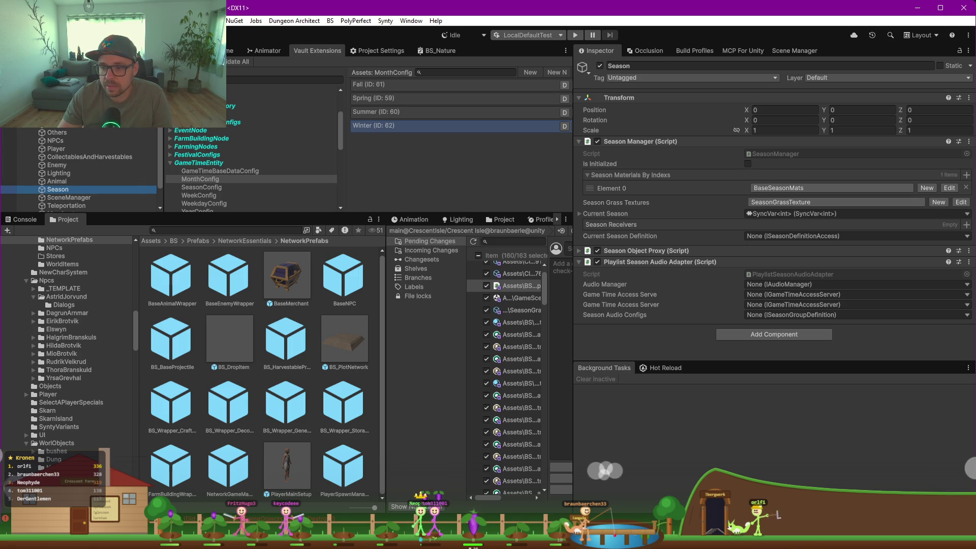
{"action": "mouse_move", "coordinate": [562, 538]}
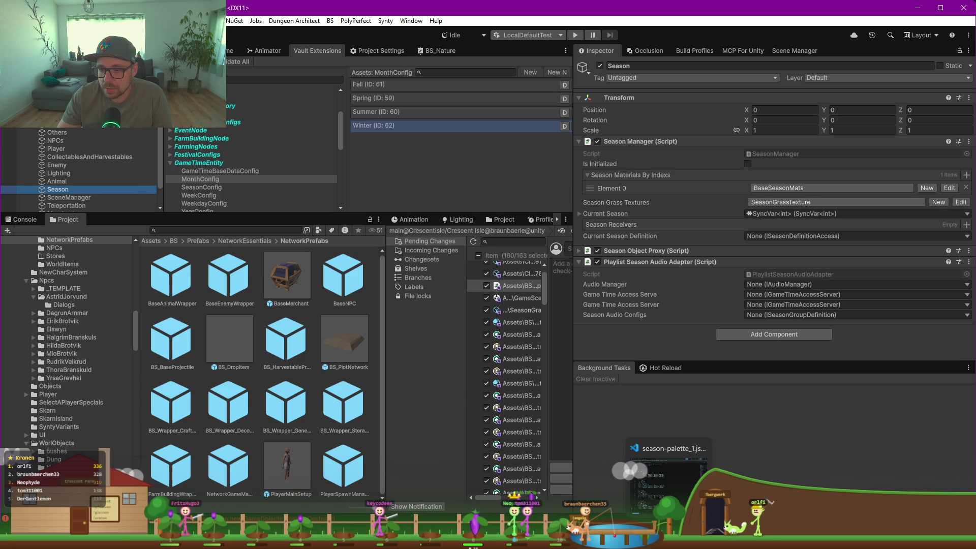
{"action": "left_click", "coordinate": [666, 538]}
Find 'SeasonMat' with Search Everywhere and open SeasonMaterialsByIndex.cs.
{"action": "left_click", "coordinate": [344, 281]}
{"action": "mouse_move", "coordinate": [344, 285]}
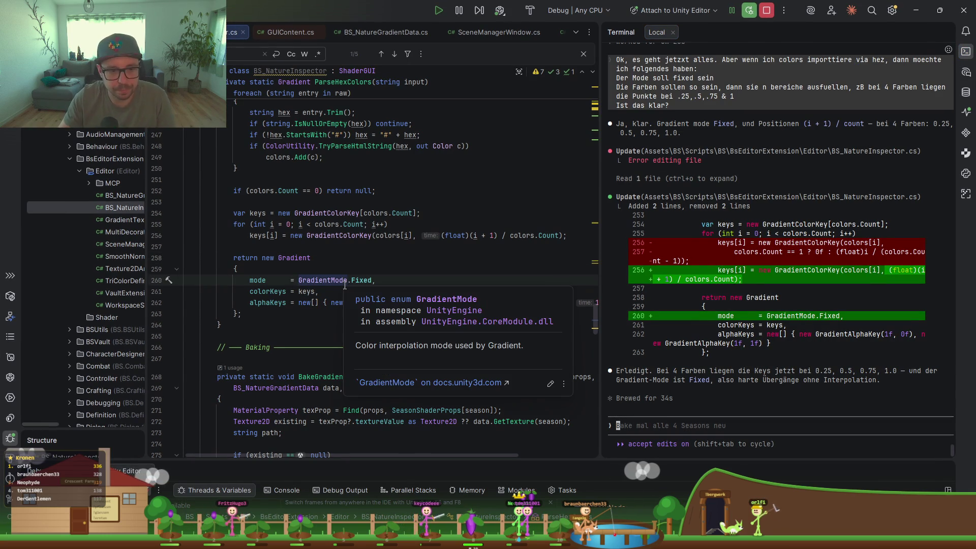
{"action": "key", "text": "shift"}
{"action": "key", "text": "shift"}
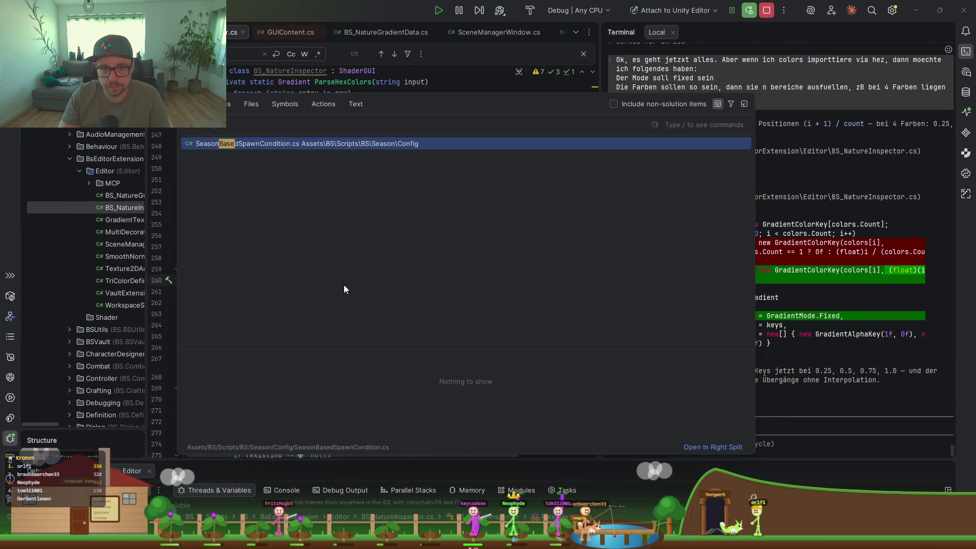
{"action": "type", "text": "Seas"}
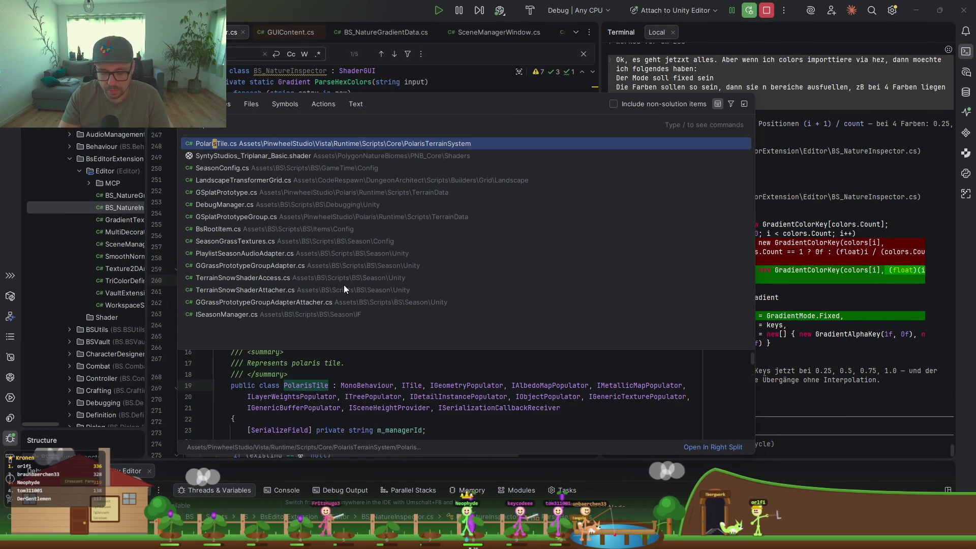
{"action": "type", "text": "onMat"}
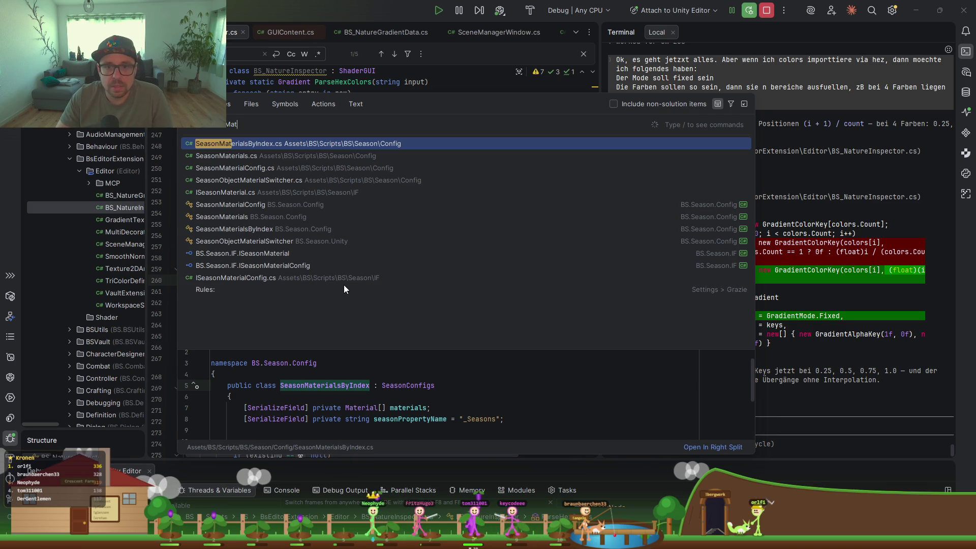
{"action": "key", "text": "Return"}
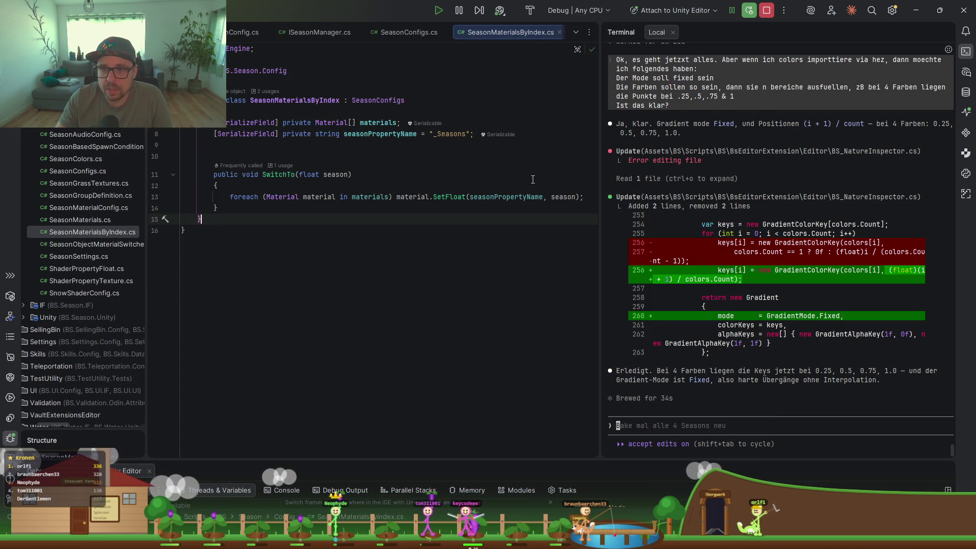
Narrow the terminal and project tree, then add blank lines after the SeasonMaterialsByIndex class.
{"action": "left_click_drag", "start_coordinate": [599, 174], "coordinate": [674, 174]}
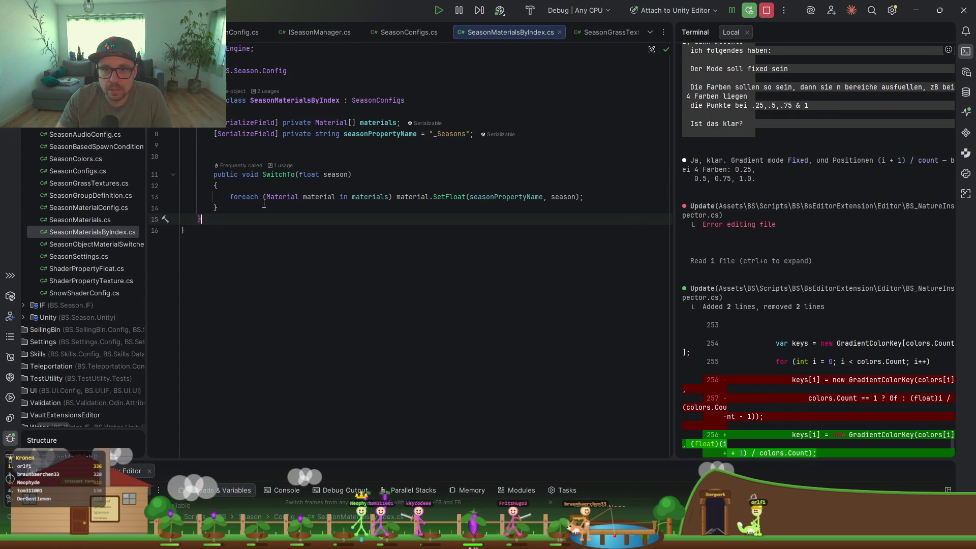
{"action": "left_click_drag", "start_coordinate": [147, 151], "coordinate": [125, 151]}
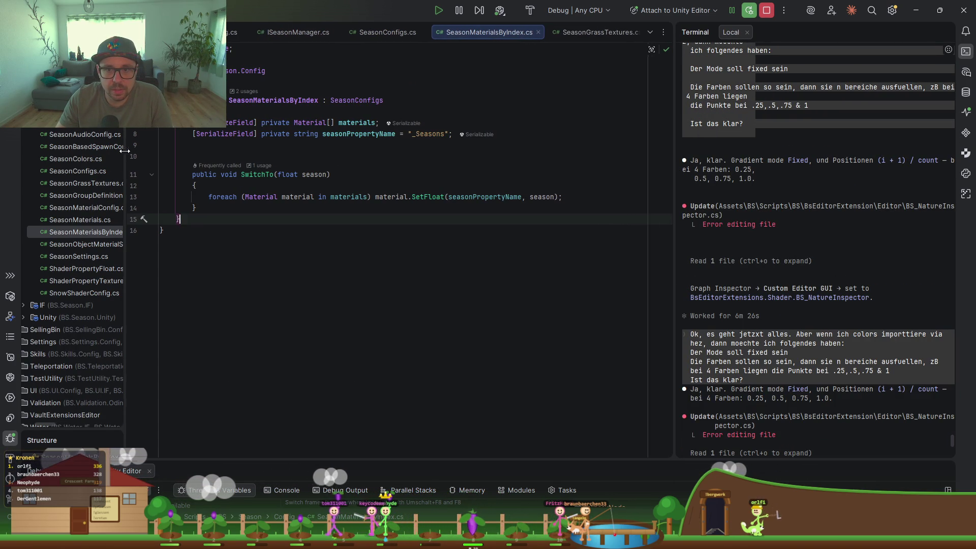
{"action": "left_click", "coordinate": [359, 101]}
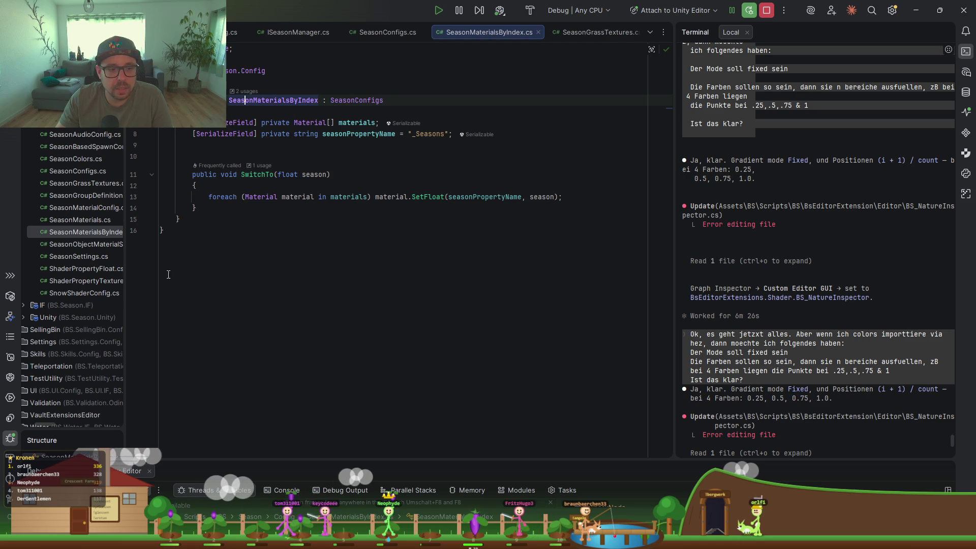
{"action": "left_click", "coordinate": [214, 222]}
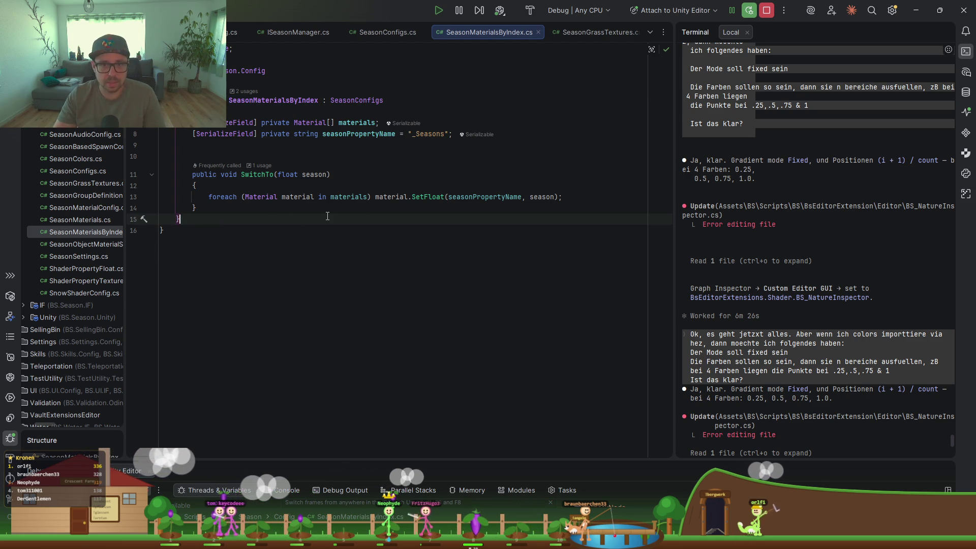
{"action": "key", "text": "Return"}
{"action": "key", "text": "Return"}
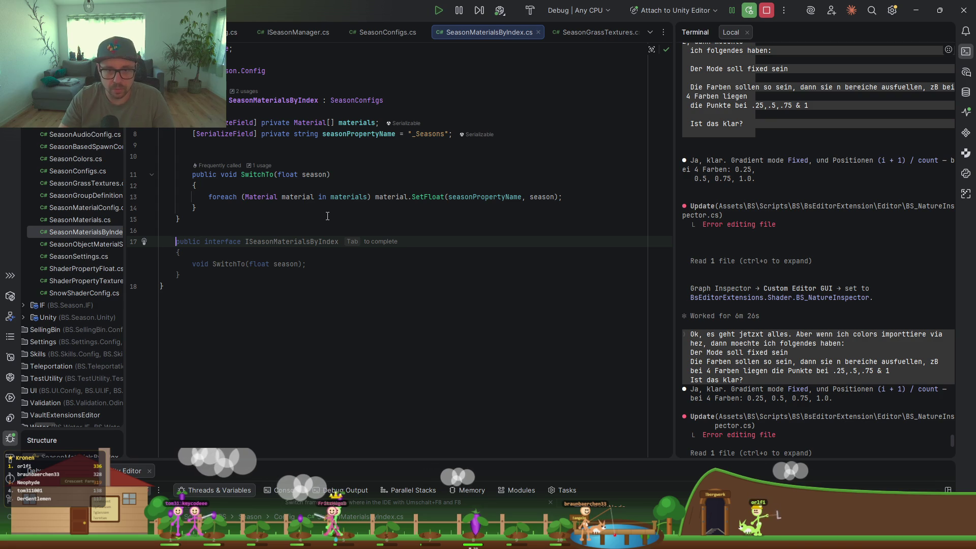
Declare 'public abstract class ASeasonsMatSwitcherByIndex : SeasonConfigs' with an empty body.
{"action": "type", "text": "pu"}
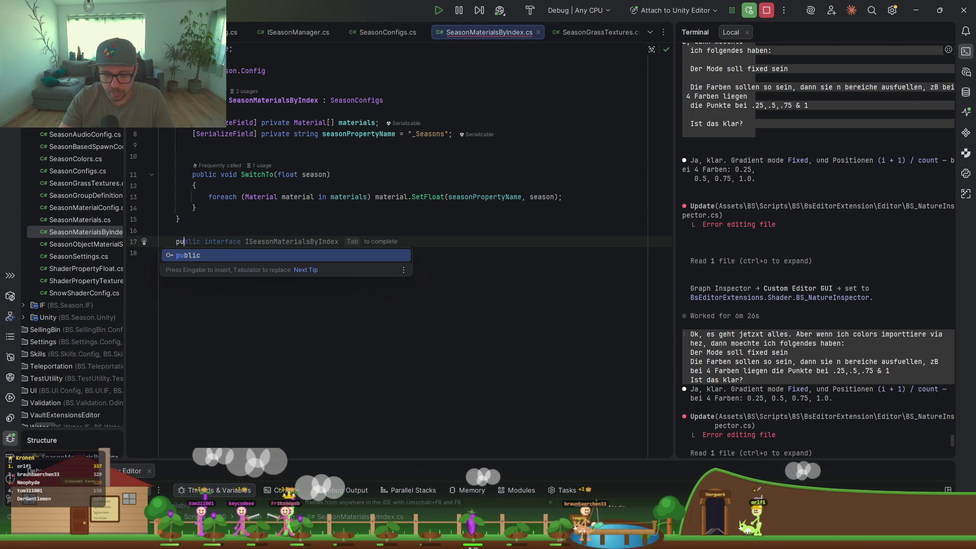
{"action": "type", "text": "blic abs"}
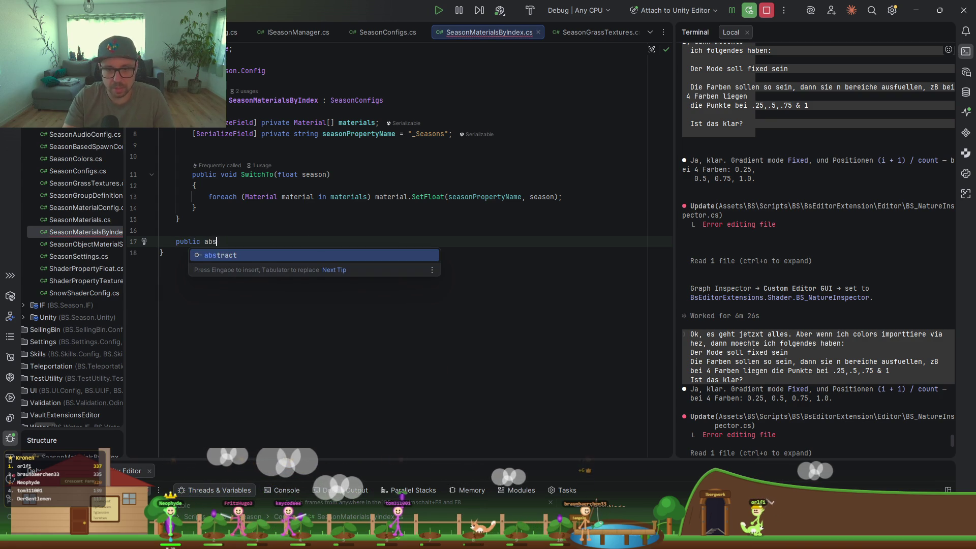
{"action": "type", "text": "tract class ASeasonsMatSwitche"}
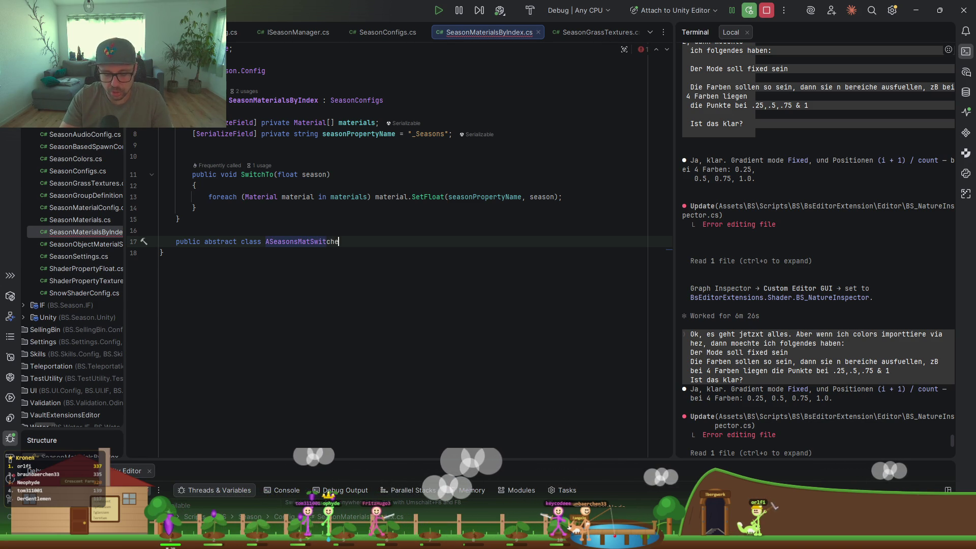
{"action": "type", "text": "rByInde"}
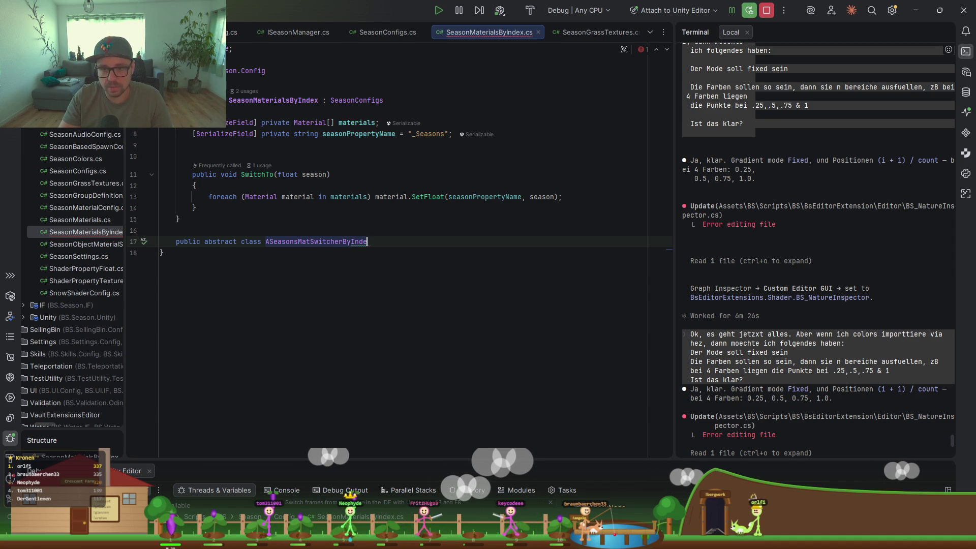
{"action": "type", "text": "s : Seas"}
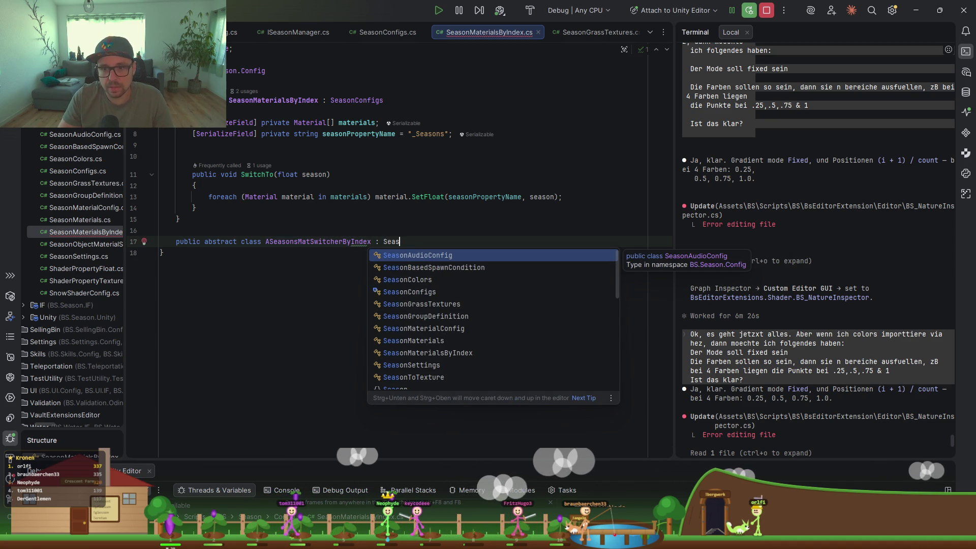
{"action": "type", "text": "onConf"}
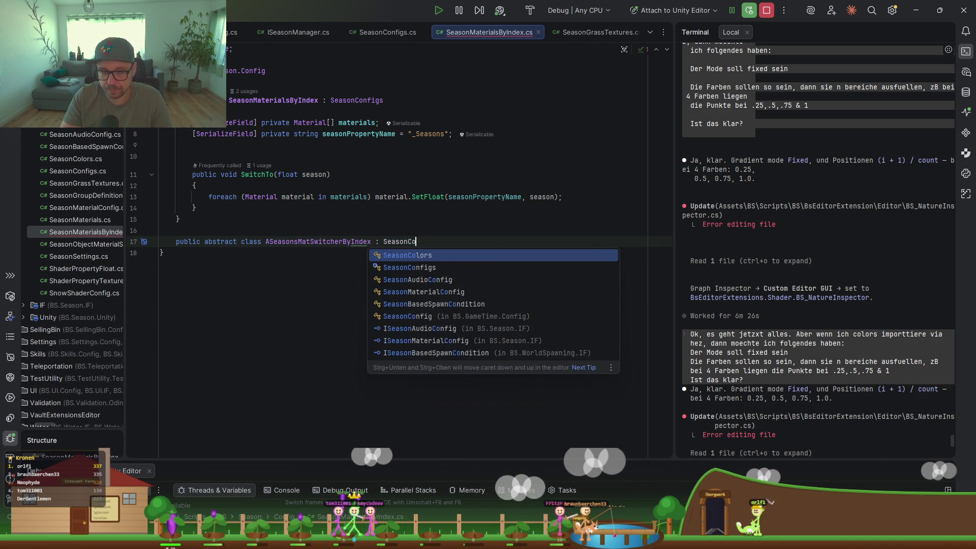
{"action": "key", "text": "Return"}
{"action": "type", "text": "{"}
{"action": "key", "text": "Return"}
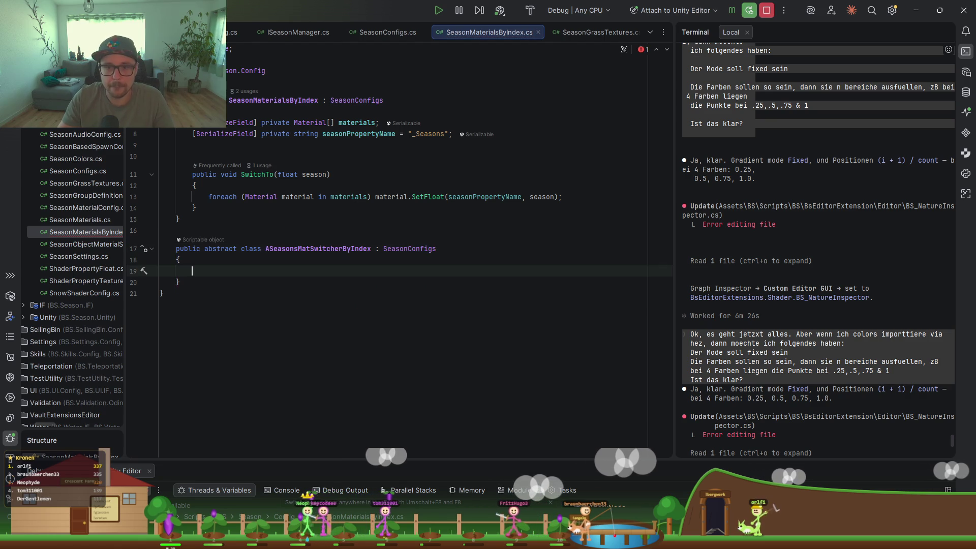
{"action": "left_click", "coordinate": [319, 295]}
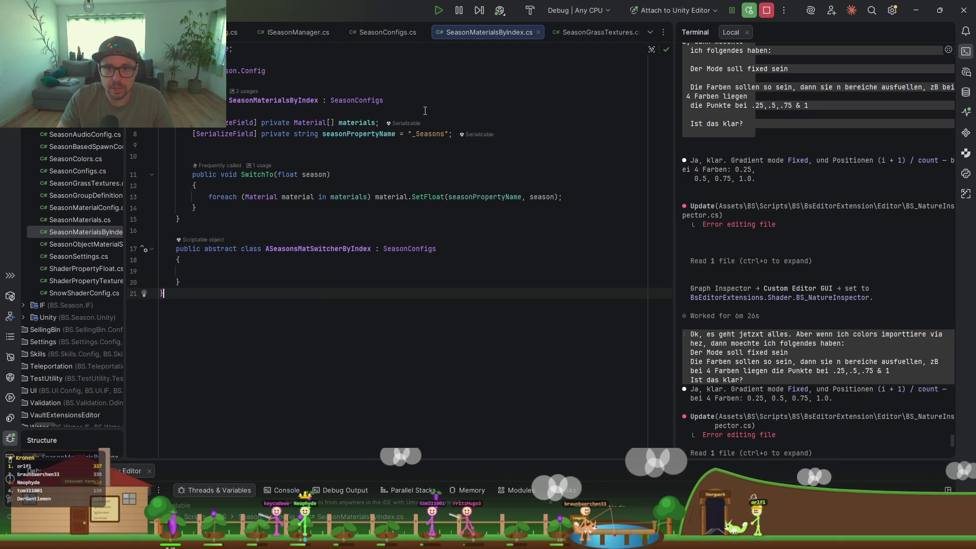
Copy the serialized Material[] materials field into the new abstract class.
{"action": "mouse_move", "coordinate": [335, 118]}
{"action": "left_mouse_down"}
{"action": "mouse_move", "coordinate": [442, 122]}
{"action": "mouse_move", "coordinate": [229, 111]}
{"action": "left_mouse_up"}
{"action": "key", "text": "ctrl+c"}
{"action": "left_click", "coordinate": [239, 274]}
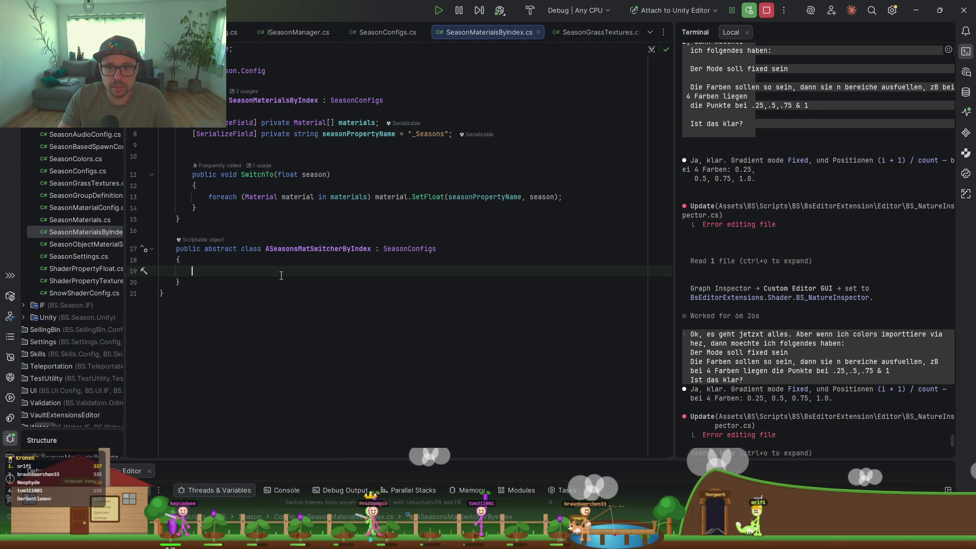
{"action": "key", "text": "ctrl+v"}
{"action": "left_click", "coordinate": [239, 273]}
{"action": "key", "text": "BackSpace"}
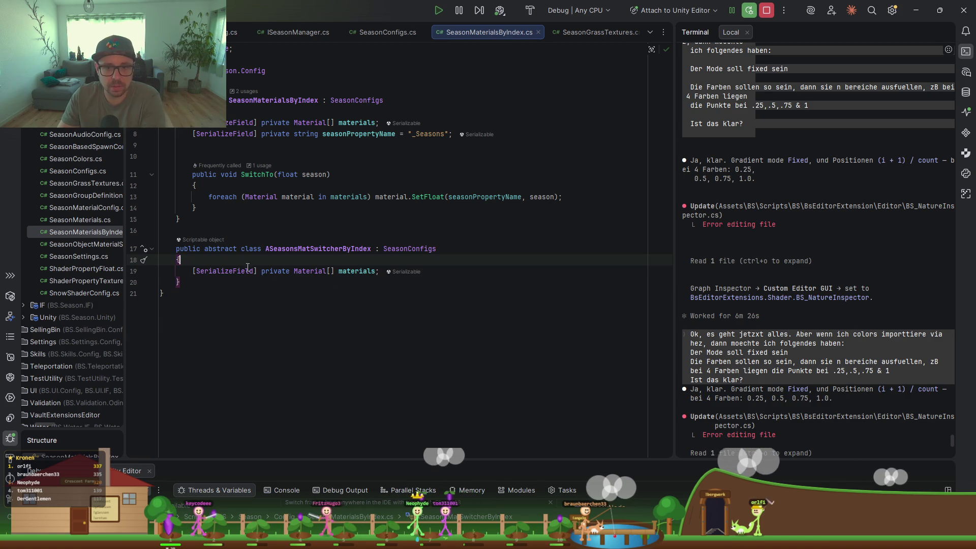
{"action": "left_click_drag", "start_coordinate": [557, 130], "coordinate": [386, 123]}
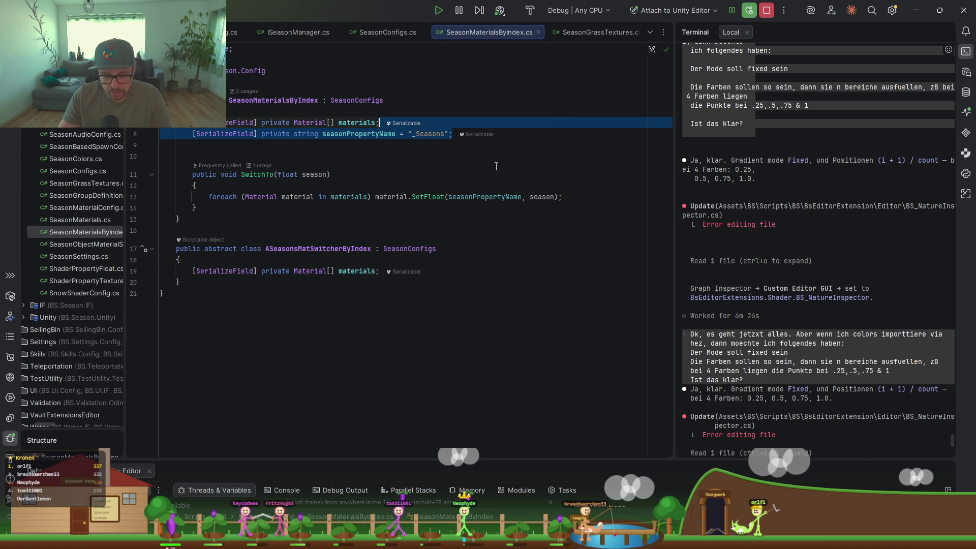
Copy the seasonPropertyName field and the SwitchTo signature into ASeasonsMatSwitcherByIndex.
{"action": "key", "text": "ctrl+c"}
{"action": "left_click", "coordinate": [456, 271]}
{"action": "key", "text": "ctrl+v"}
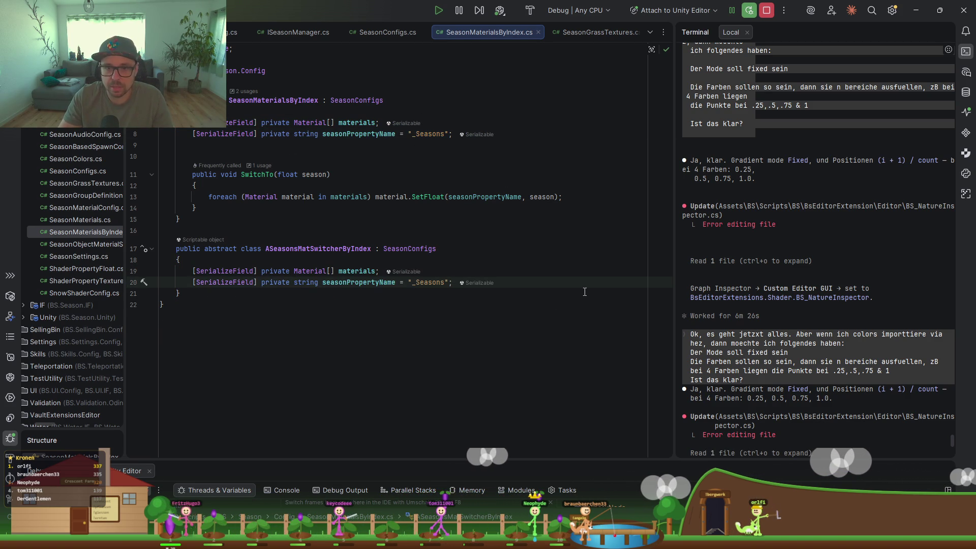
{"action": "left_click", "coordinate": [371, 173]}
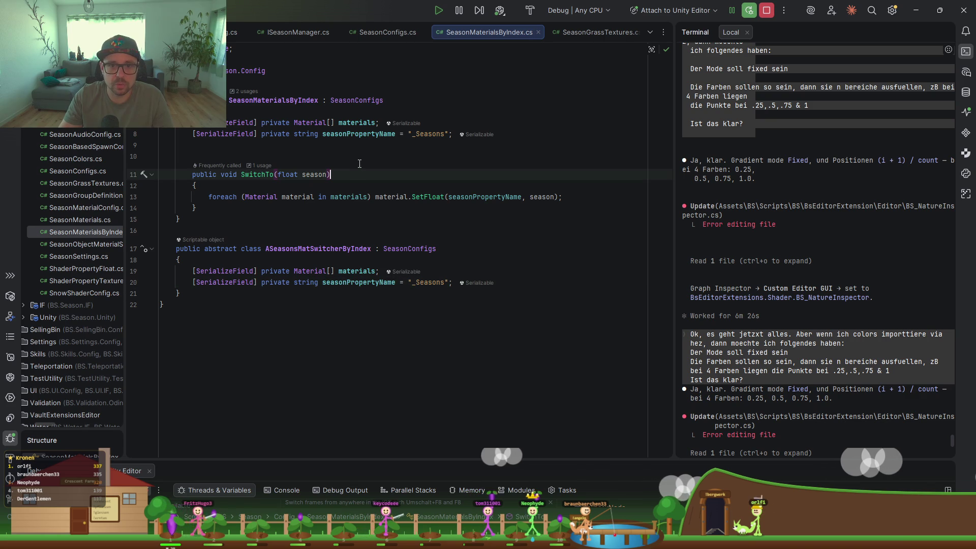
{"action": "left_click_drag", "start_coordinate": [359, 171], "coordinate": [355, 157]}
{"action": "left_click", "coordinate": [553, 282]}
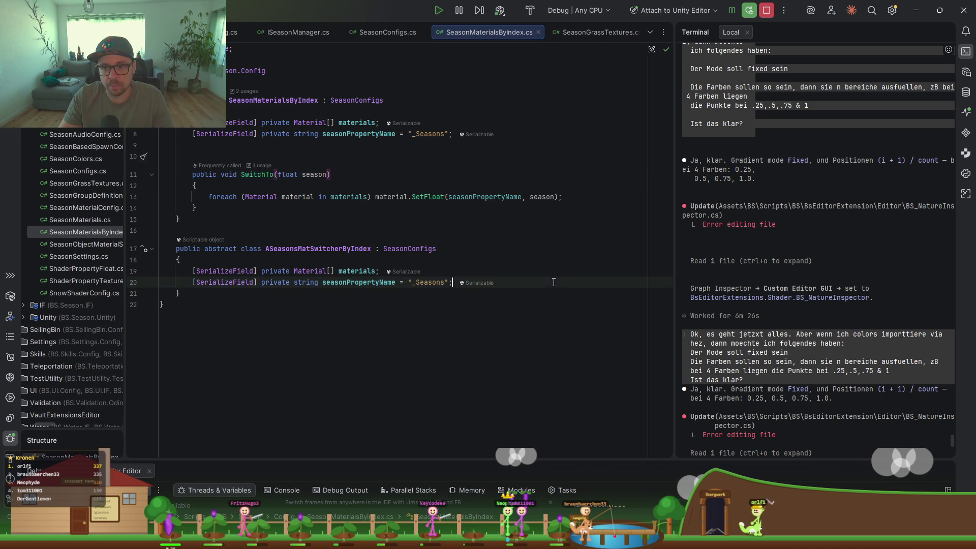
{"action": "key", "text": "Return"}
{"action": "key", "text": "Return"}
{"action": "key", "text": "ctrl+v"}
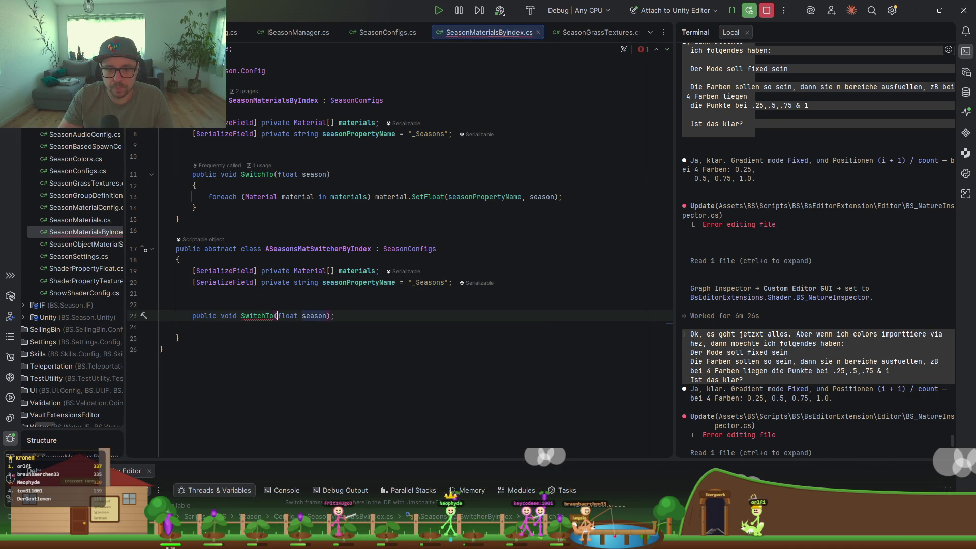
Make the copied SwitchTo(float season) abstract in the base class.
{"action": "left_click", "coordinate": [221, 316]}
{"action": "type", "text": "absta"}
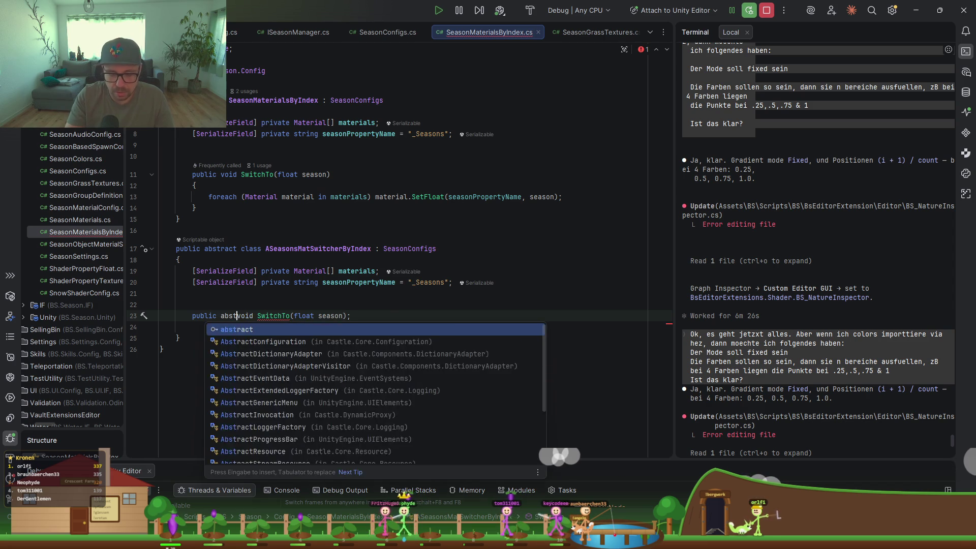
{"action": "key", "text": "BackSpace"}
{"action": "key", "text": "BackSpace"}
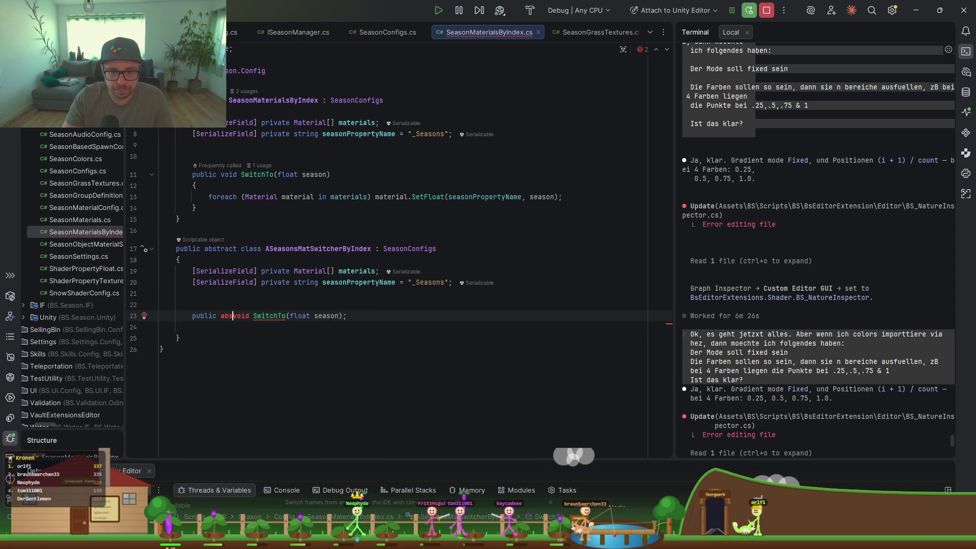
{"action": "key", "text": "BackSpace"}
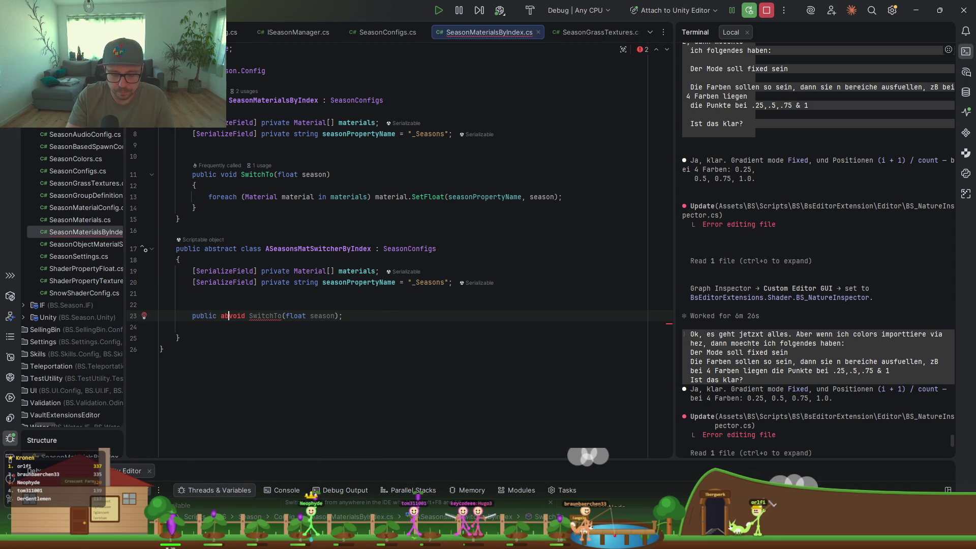
{"action": "type", "text": "stract"}
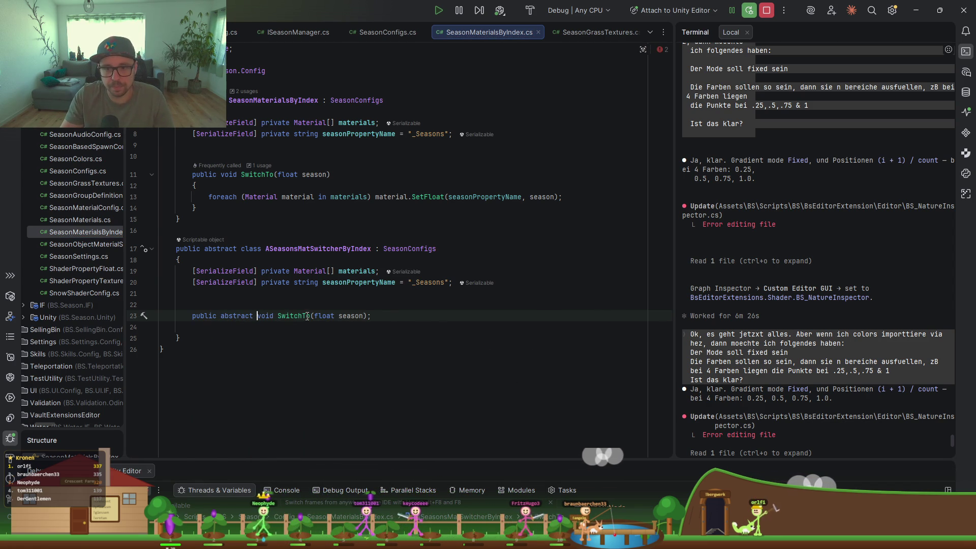
Derive SeasonMaterialsByIndex from ASeasonsMatSwitcherByIndex, mark SwitchTo override, and delete its duplicate fields.
{"action": "left_click", "coordinate": [318, 249]}
{"action": "left_click", "coordinate": [362, 99]}
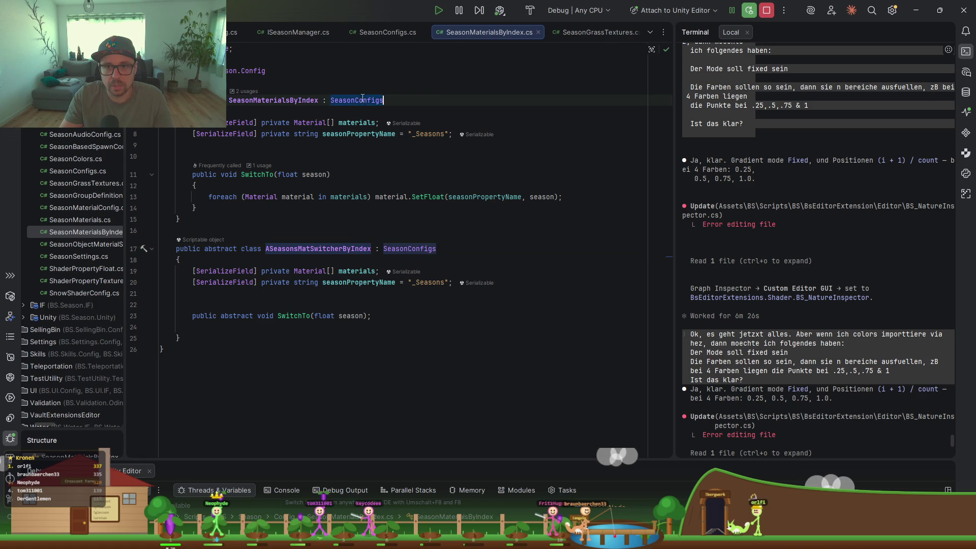
{"action": "key", "text": "ctrl+v"}
{"action": "left_click", "coordinate": [225, 171]}
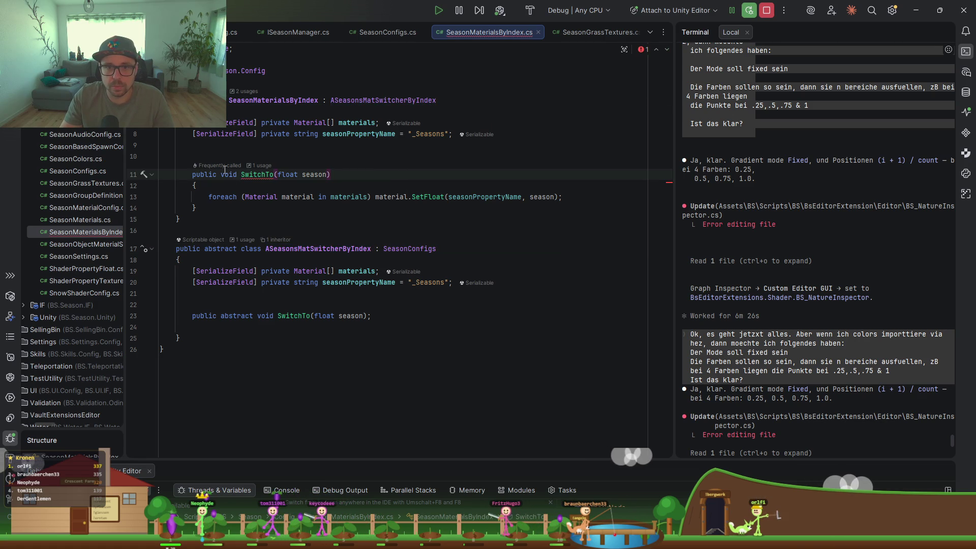
{"action": "type", "text": "override"}
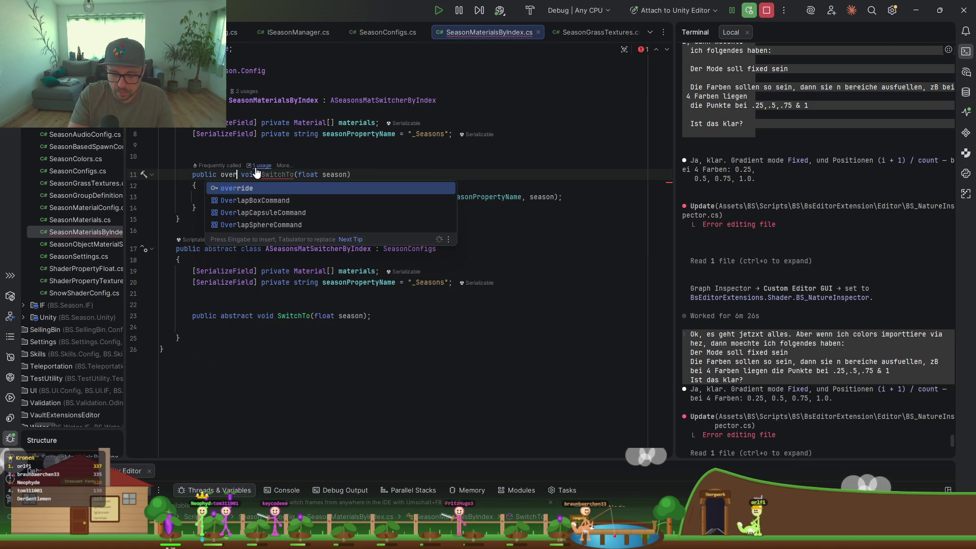
{"action": "left_click_drag", "start_coordinate": [367, 174], "coordinate": [437, 147]}
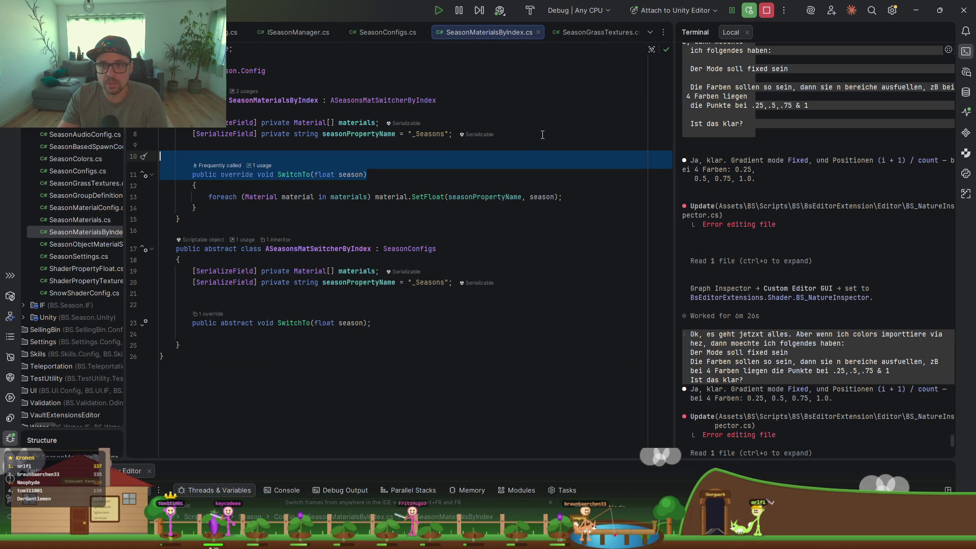
{"action": "left_click_drag", "start_coordinate": [542, 135], "coordinate": [168, 111]}
{"action": "key", "text": "Delete"}
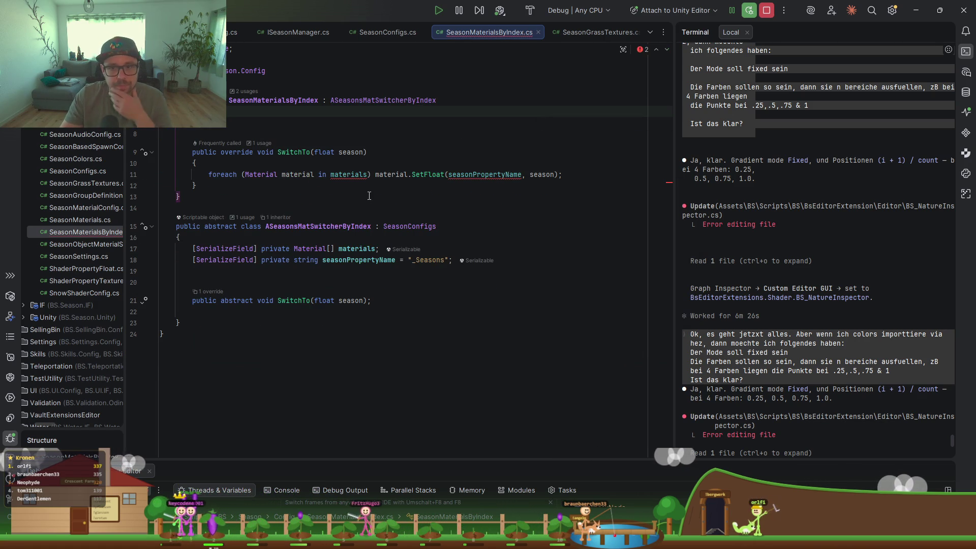
Change the base materials and seasonPropertyName fields from private to protected.
{"action": "double_click", "coordinate": [277, 248]}
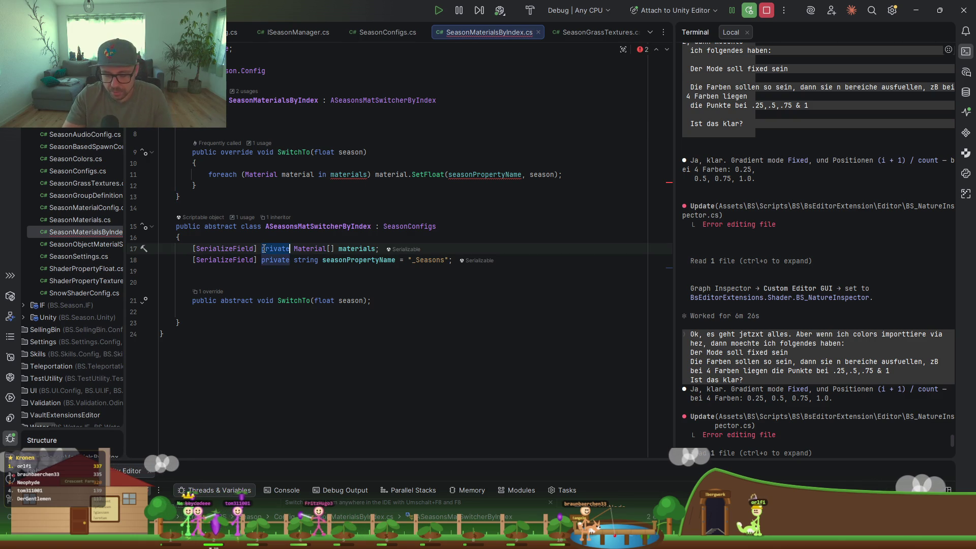
{"action": "type", "text": "protected"}
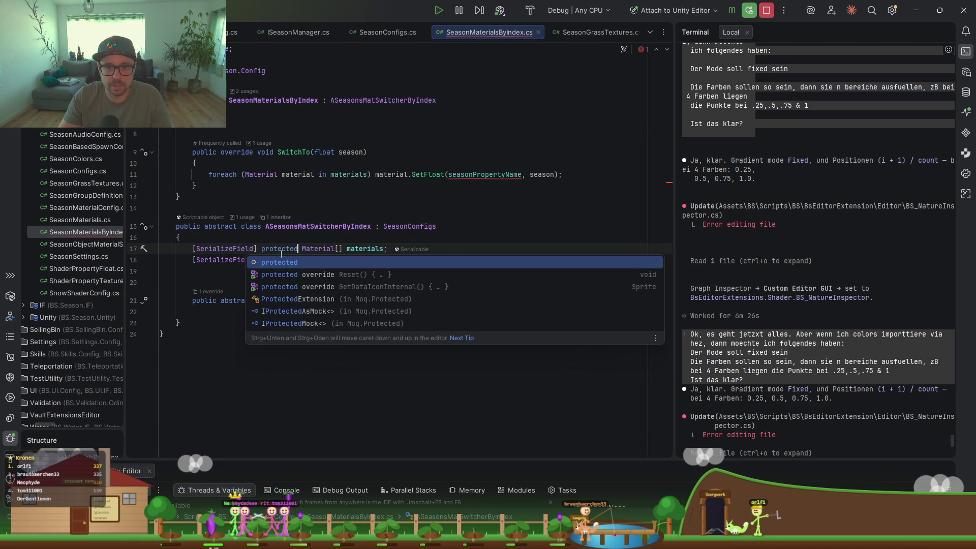
{"action": "key", "text": "Return"}
{"action": "double_click", "coordinate": [275, 260]}
{"action": "type", "text": "protected"}
{"action": "key", "text": "Up"}
{"action": "key", "text": "Up"}
{"action": "key", "text": "Up"}
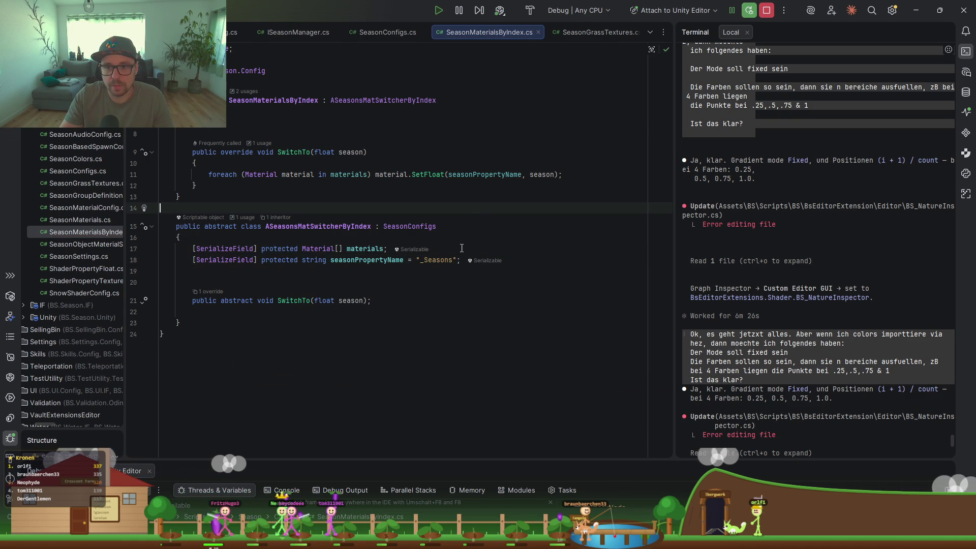
Remove the leftover blank lines above SwitchTo in SeasonMaterialsByIndex.
{"action": "left_click", "coordinate": [212, 282]}
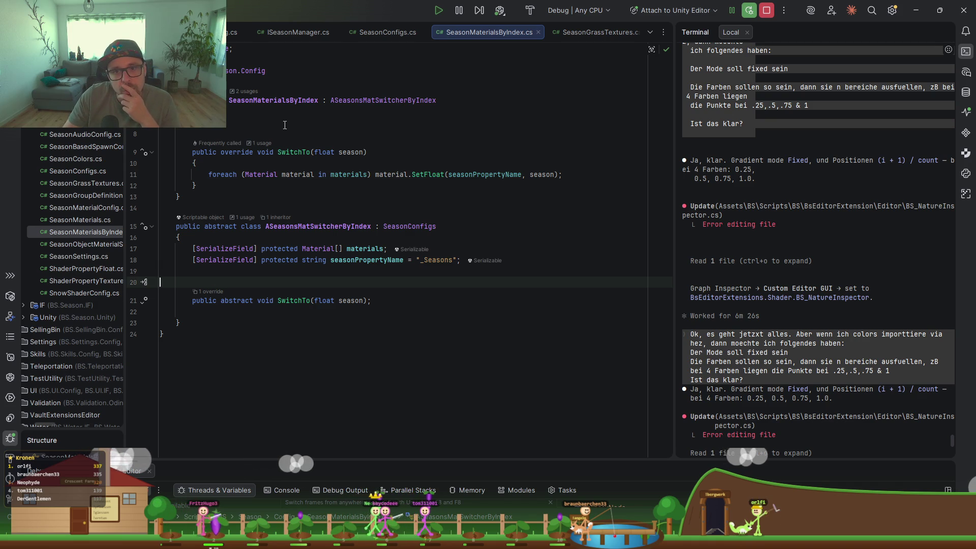
{"action": "left_click", "coordinate": [275, 105]}
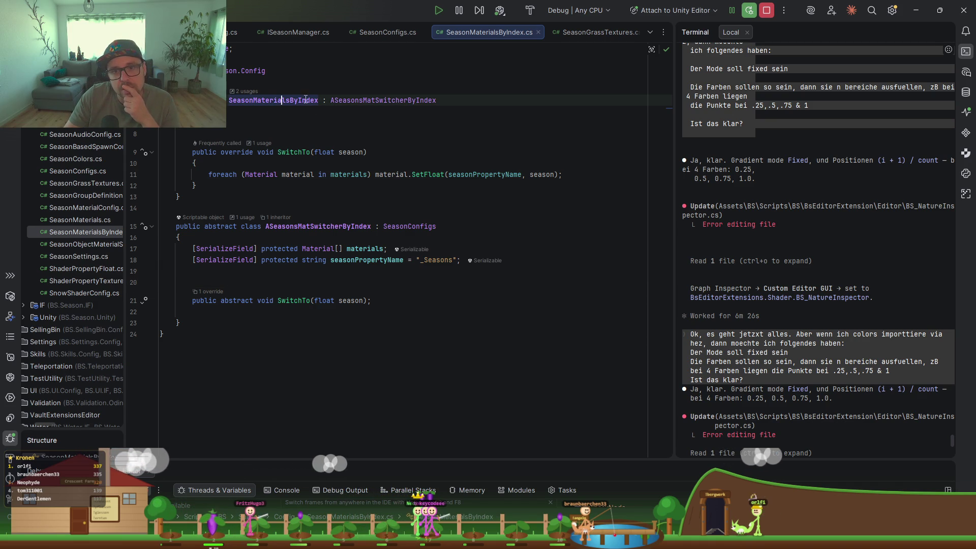
{"action": "left_click", "coordinate": [291, 102]}
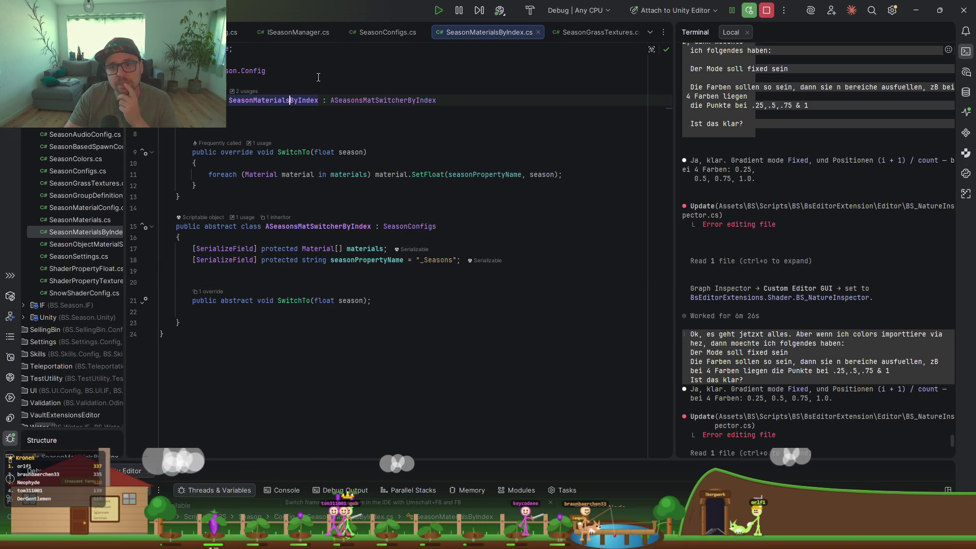
{"action": "left_click", "coordinate": [216, 131]}
{"action": "key", "text": "BackSpace"}
{"action": "key", "text": "BackSpace"}
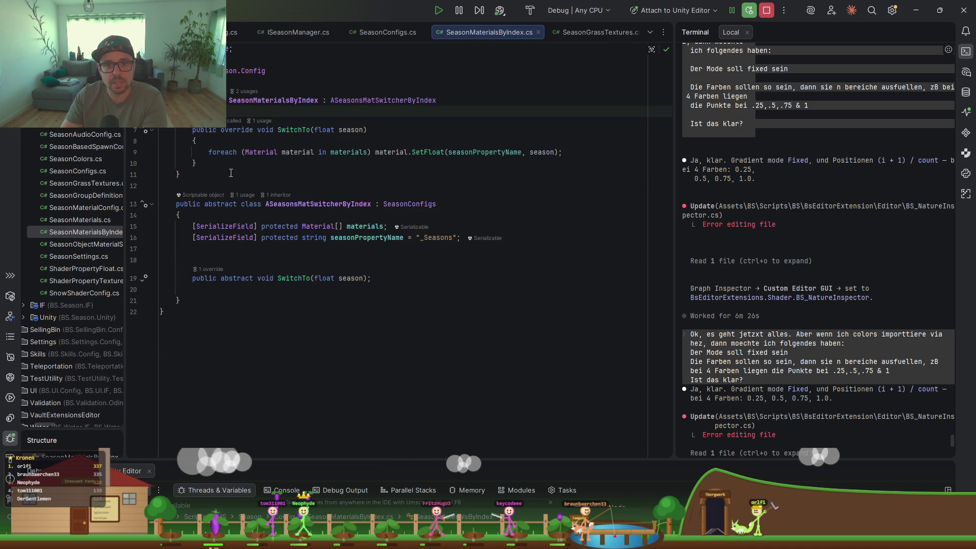
{"action": "left_click", "coordinate": [179, 174]}
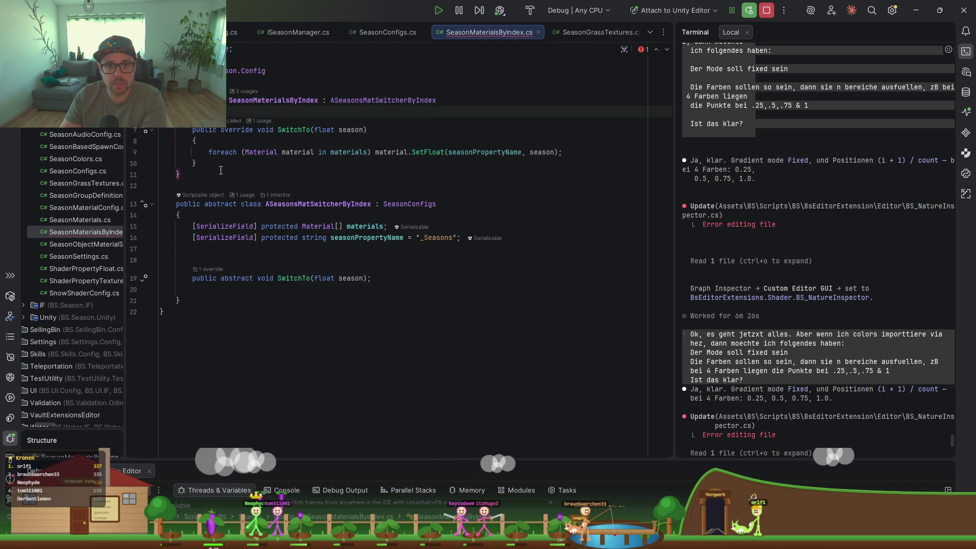
Declare a new class SeasonMaterialsTextureByIndex deriving from ASeasonsMatSwitcherByIndex.
{"action": "key", "text": "Return"}
{"action": "key", "text": "Return"}
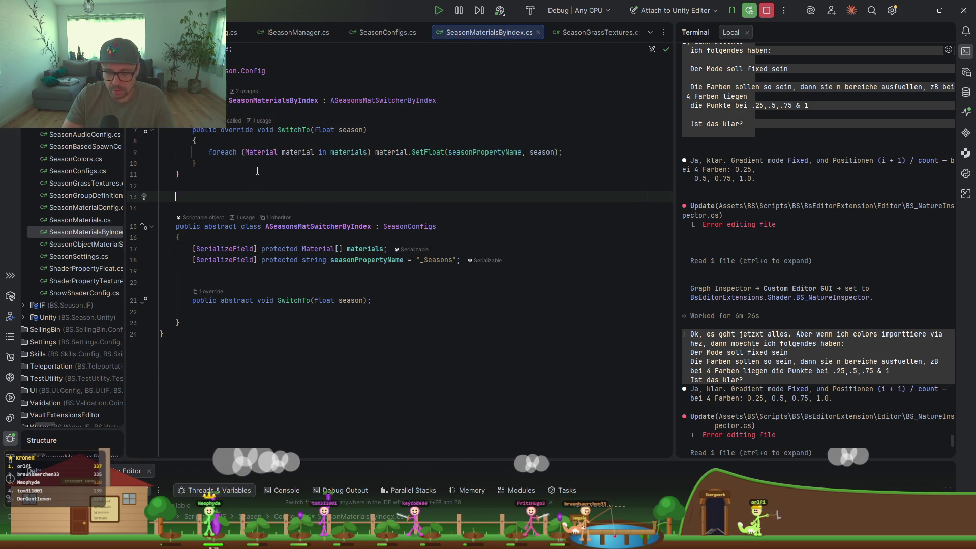
{"action": "type", "text": "public class Seas"}
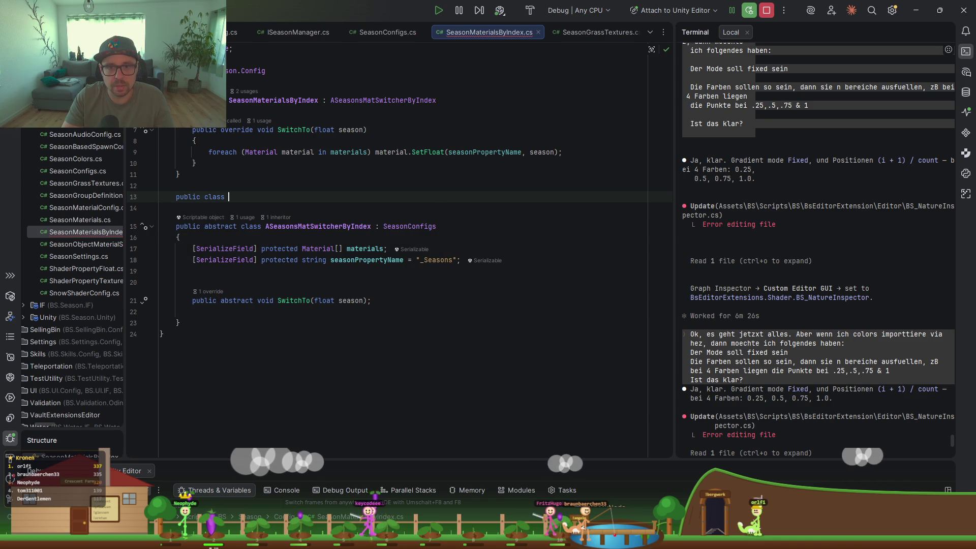
{"action": "type", "text": "onm"}
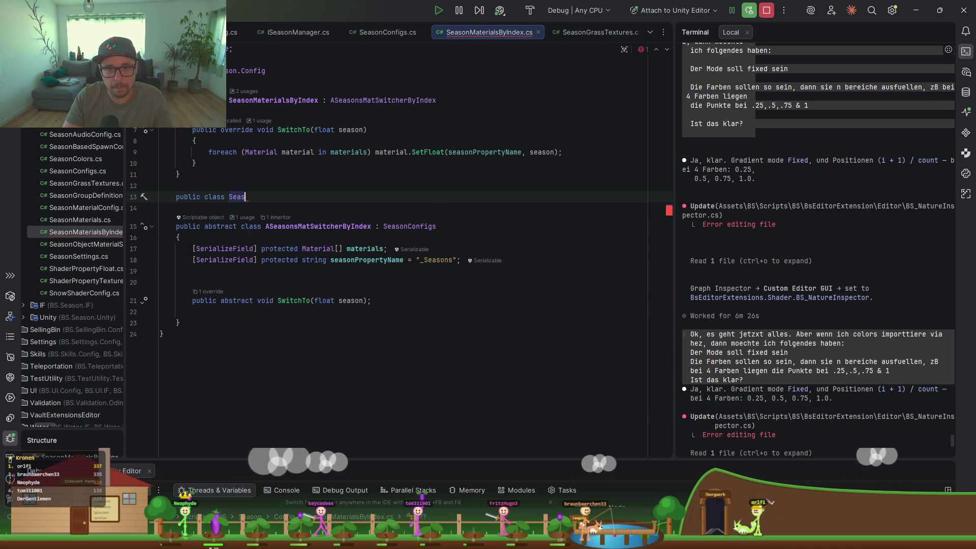
{"action": "key", "text": "BackSpace"}
{"action": "type", "text": "Material"}
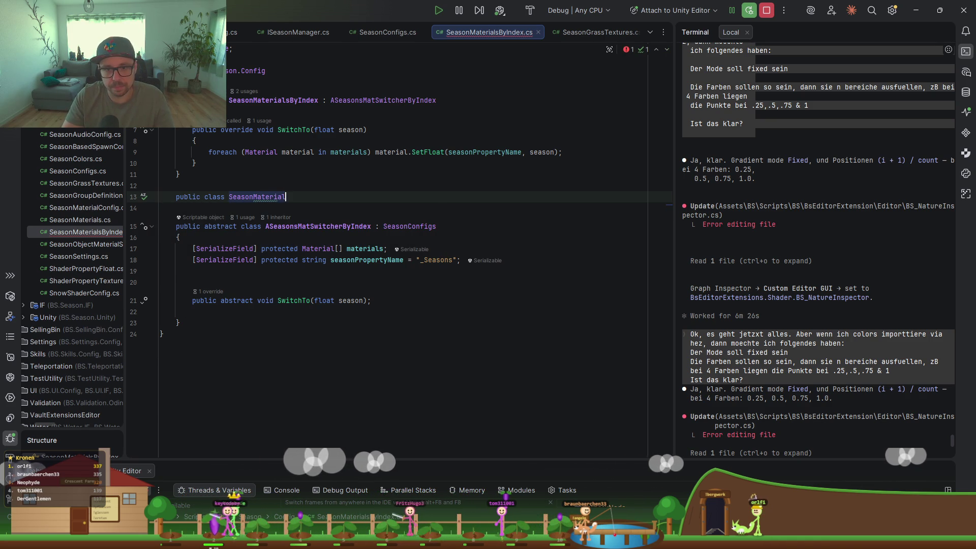
{"action": "type", "text": "s"}
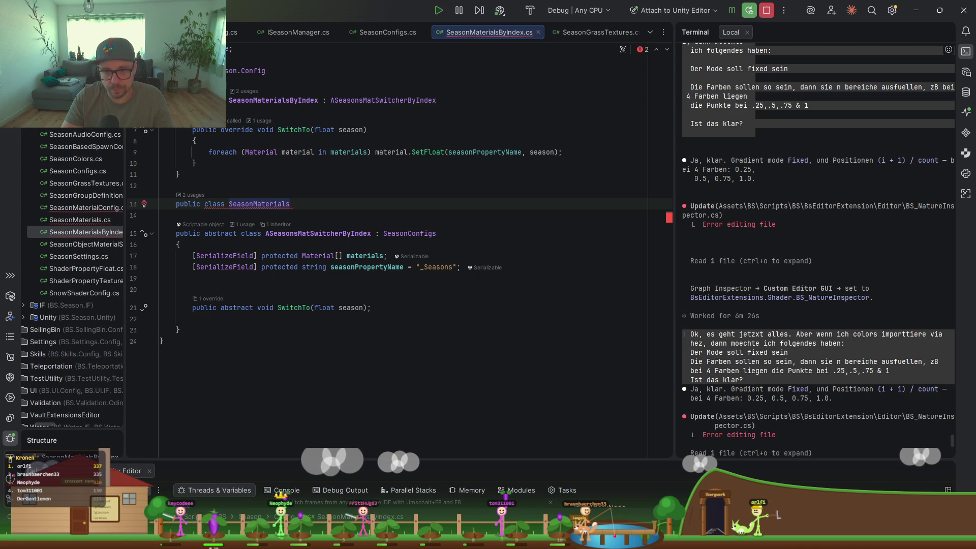
{"action": "type", "text": "TextureByIndex "}
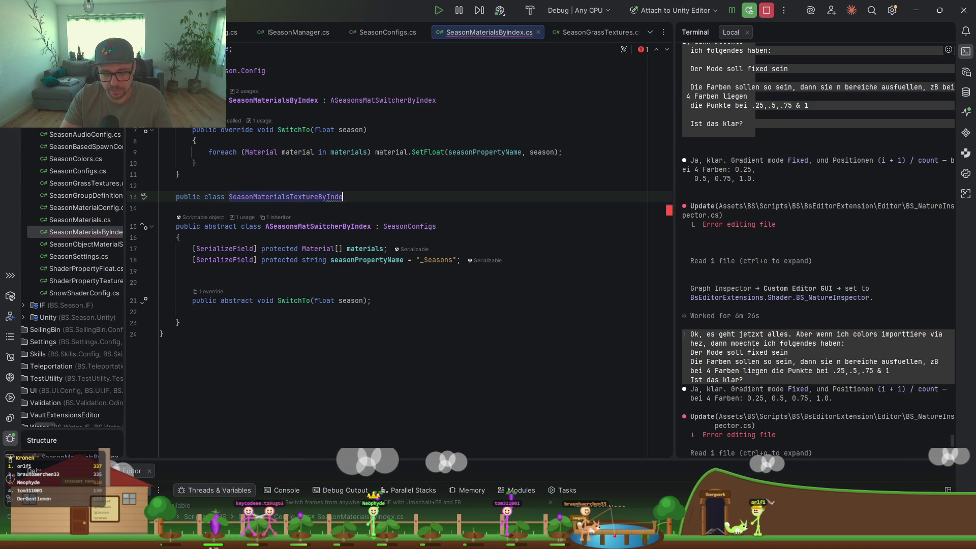
{"action": "type", "text": ": a"}
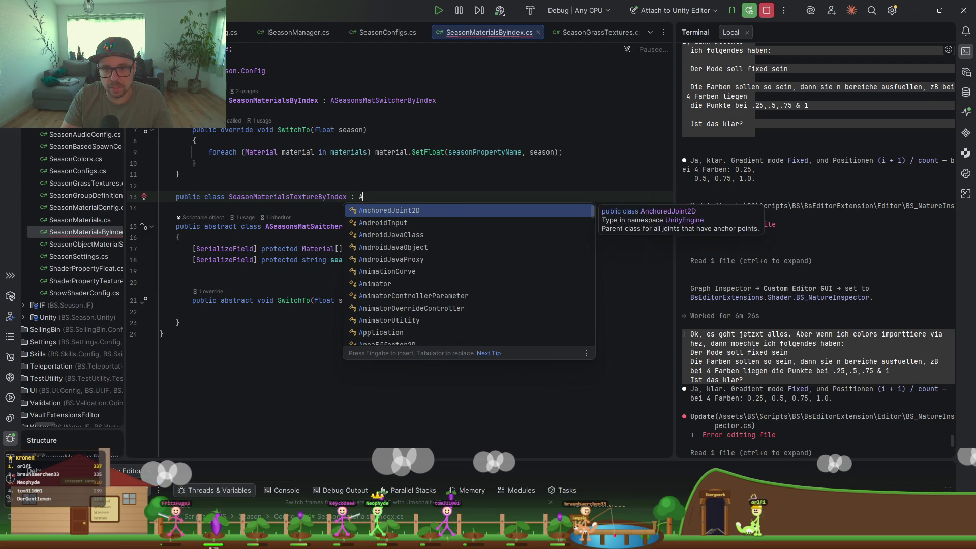
{"action": "key", "text": "BackSpace"}
{"action": "type", "text": "ASe"}
{"action": "key", "text": "Return"}
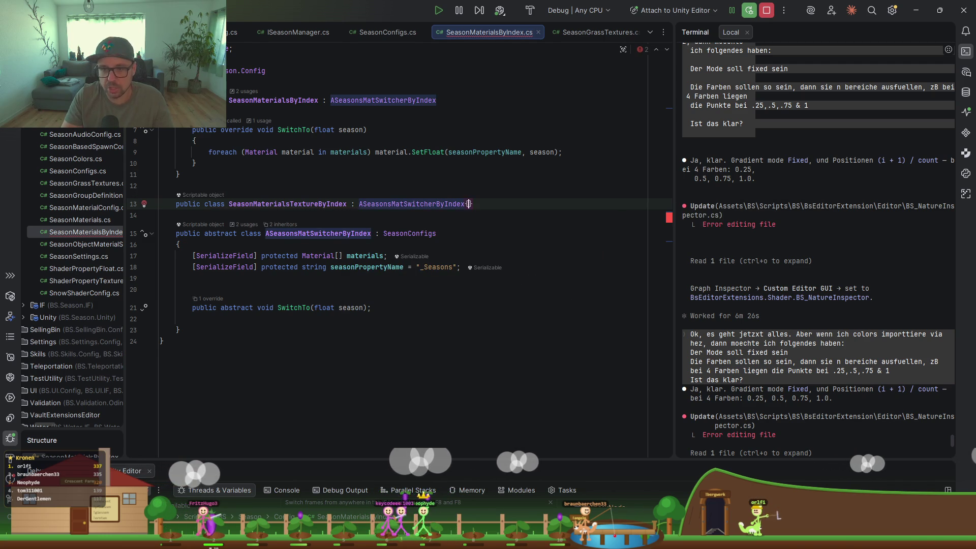
{"action": "key", "text": "Return"}
{"action": "type", "text": "[Ser]"}
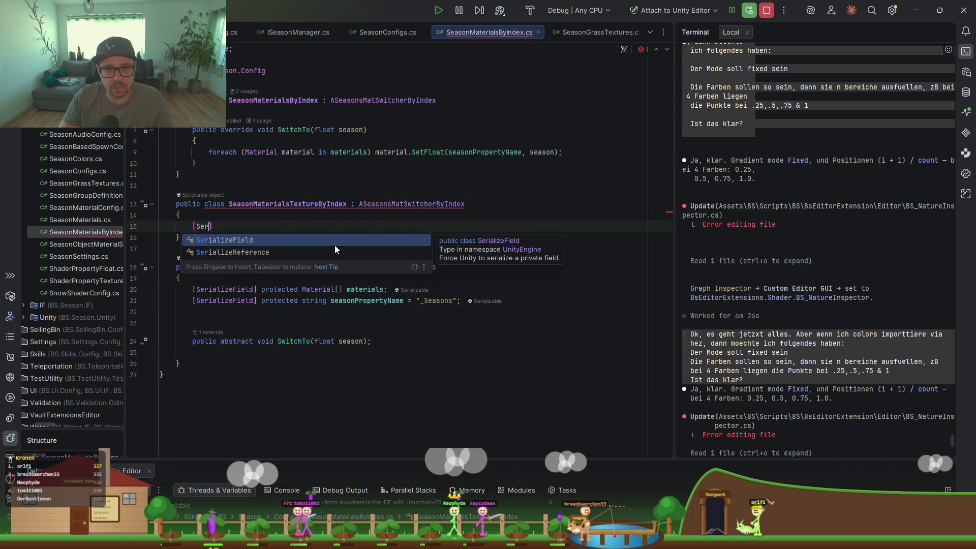
Add a serialized Texture2D[] textures field and a SwitchTo override setting each material's texture.
{"action": "key", "text": "Return"}
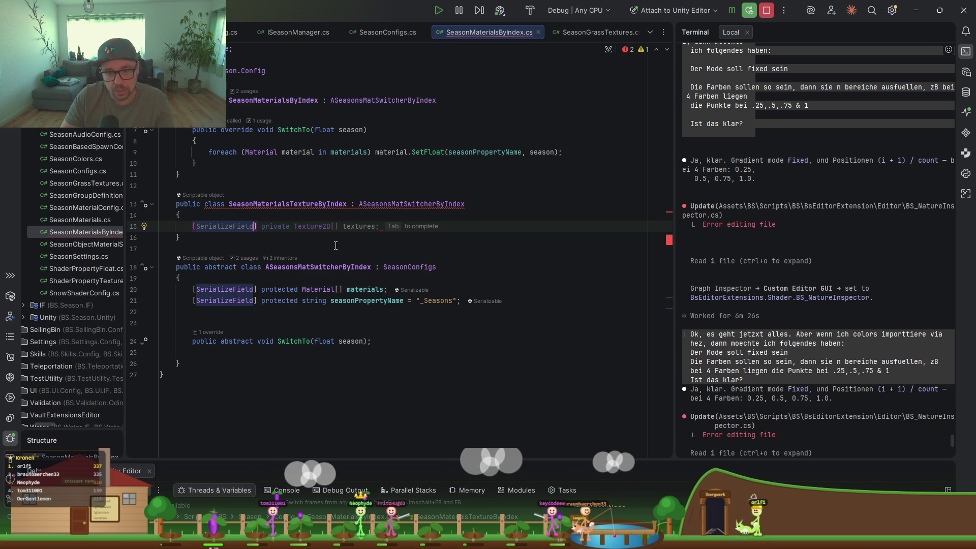
{"action": "key", "text": "Tab"}
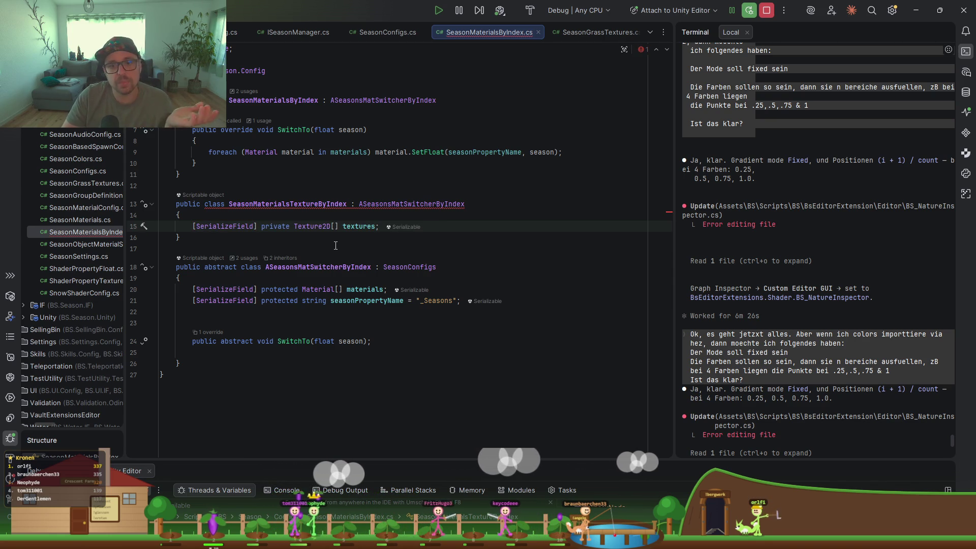
{"action": "key", "text": "Return"}
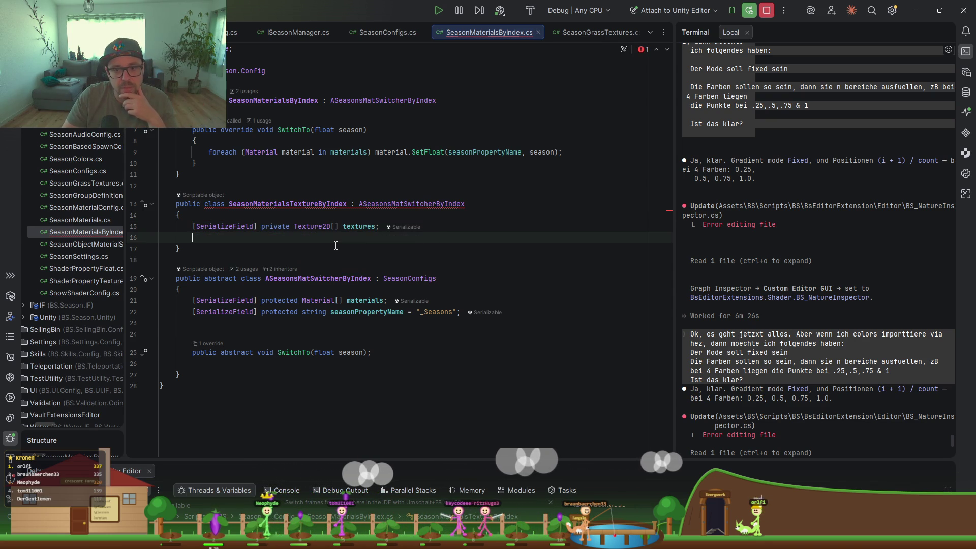
{"action": "key", "text": "Tab"}
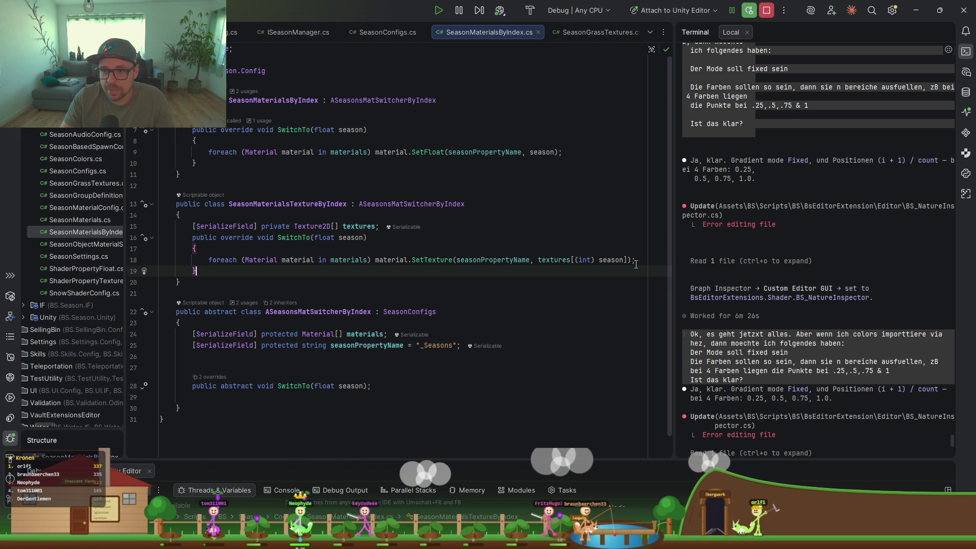
{"action": "left_click_drag", "start_coordinate": [636, 264], "coordinate": [177, 265]}
{"action": "left_click", "coordinate": [500, 226]}
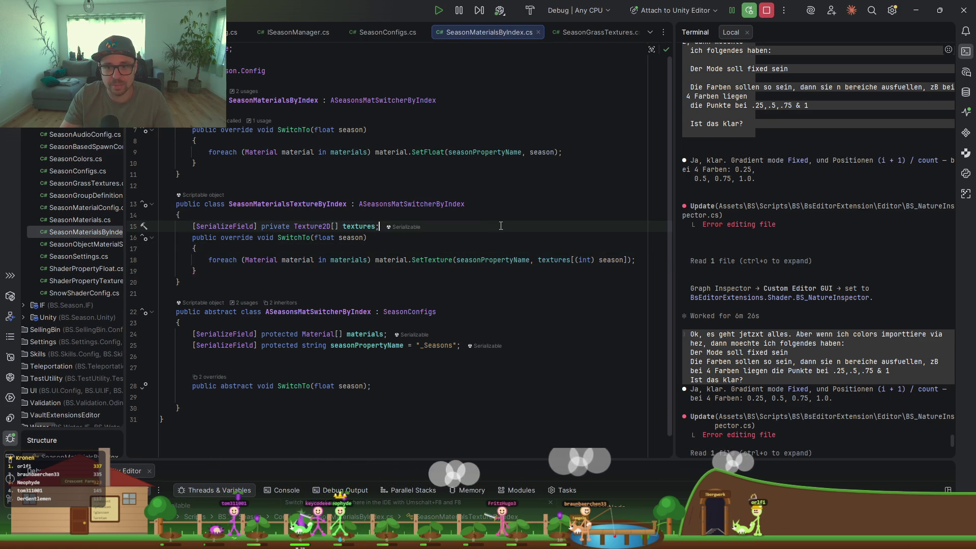
{"action": "key", "text": "Return"}
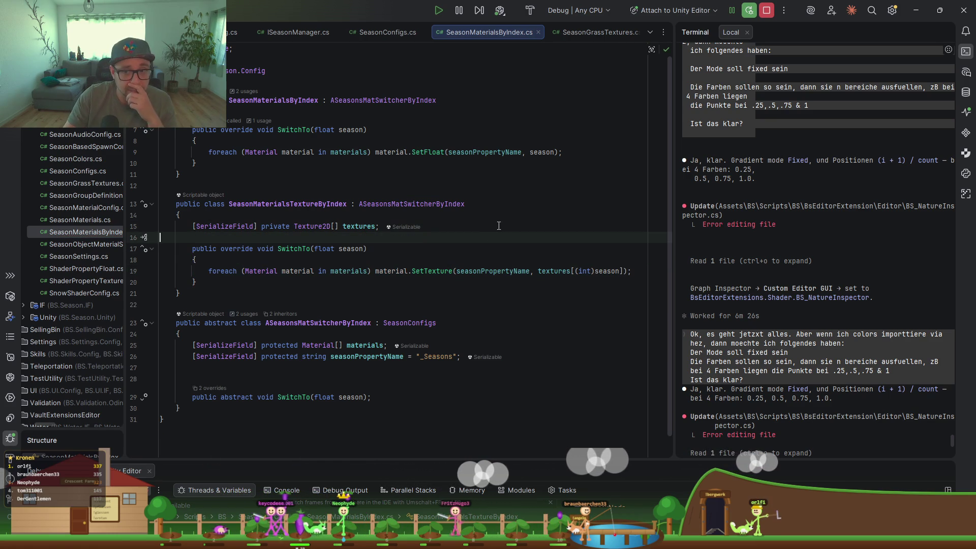
{"action": "left_click", "coordinate": [436, 357]}
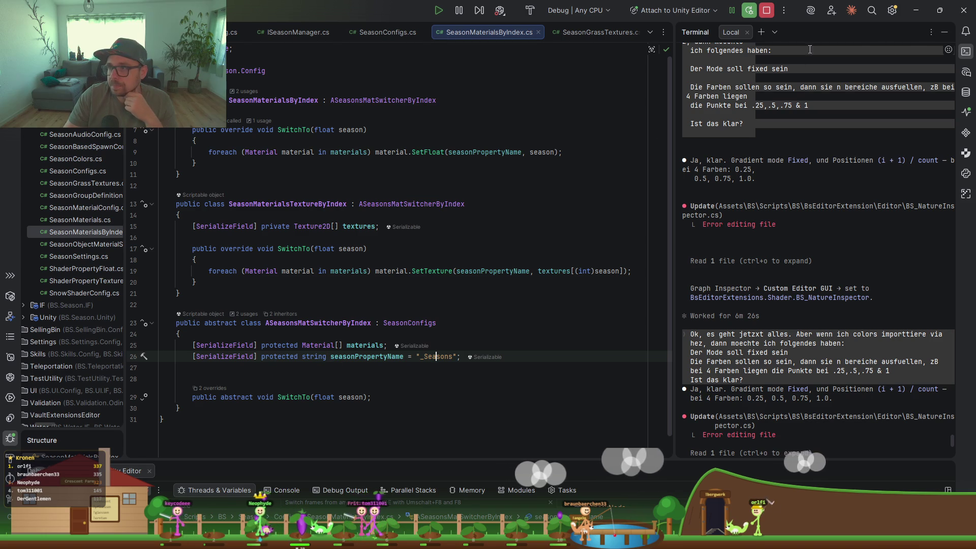
Focus Unity so the scripts recompile, then return to Rider.
{"action": "left_click", "coordinate": [916, 12]}
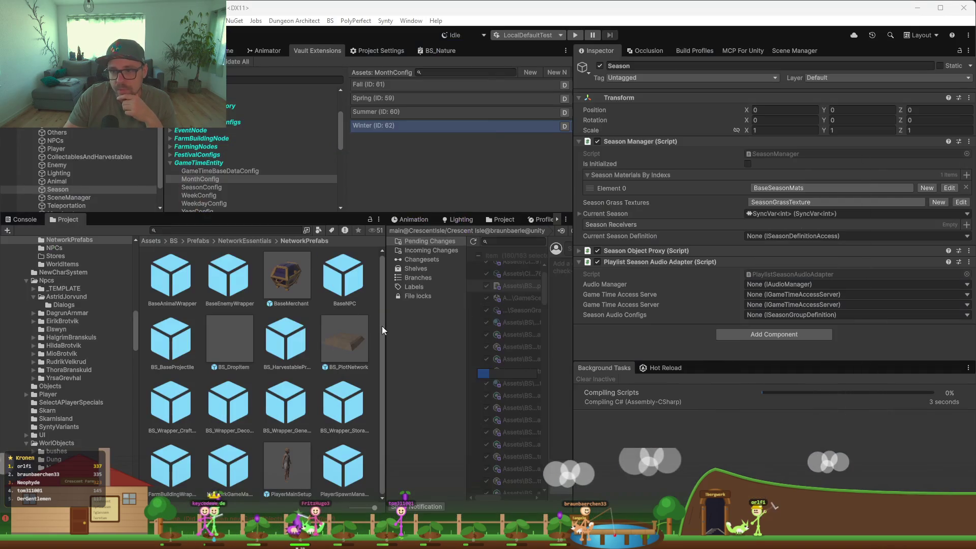
{"action": "left_click", "coordinate": [252, 142]}
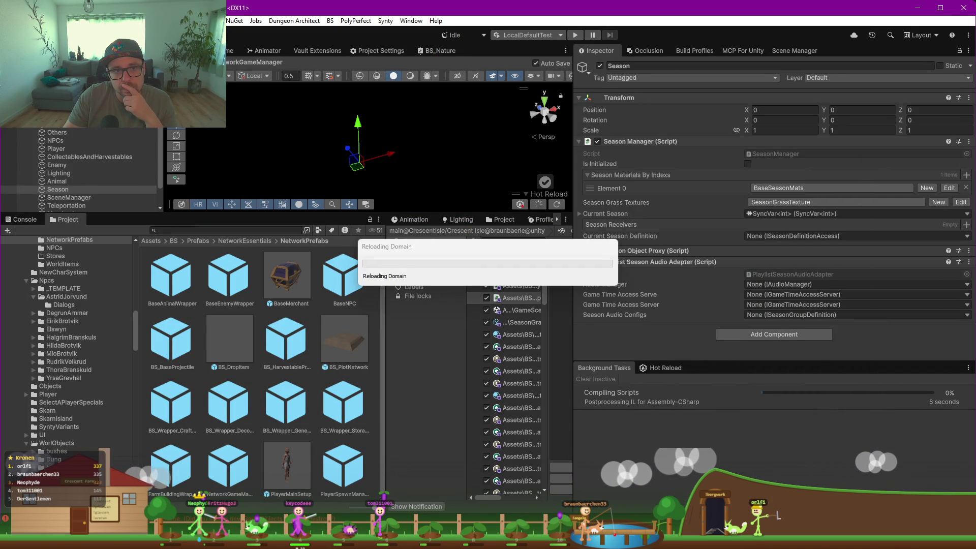
{"action": "key", "text": "alt+Tab"}
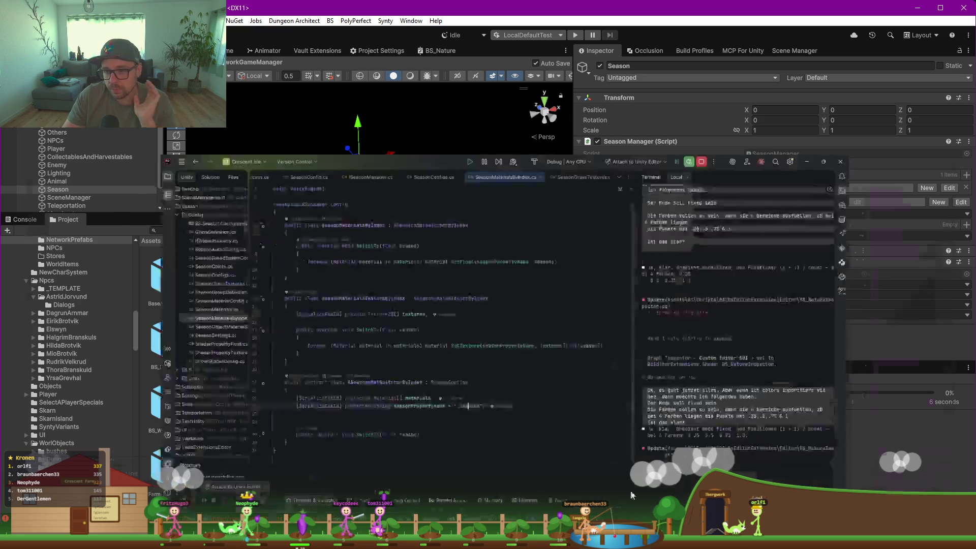
Use the Alt+Enter quick fix to move SeasonMaterialsTextureByIndex into SeasonMaterialsTextureByIndex.cs.
{"action": "key", "text": "alt+Return"}
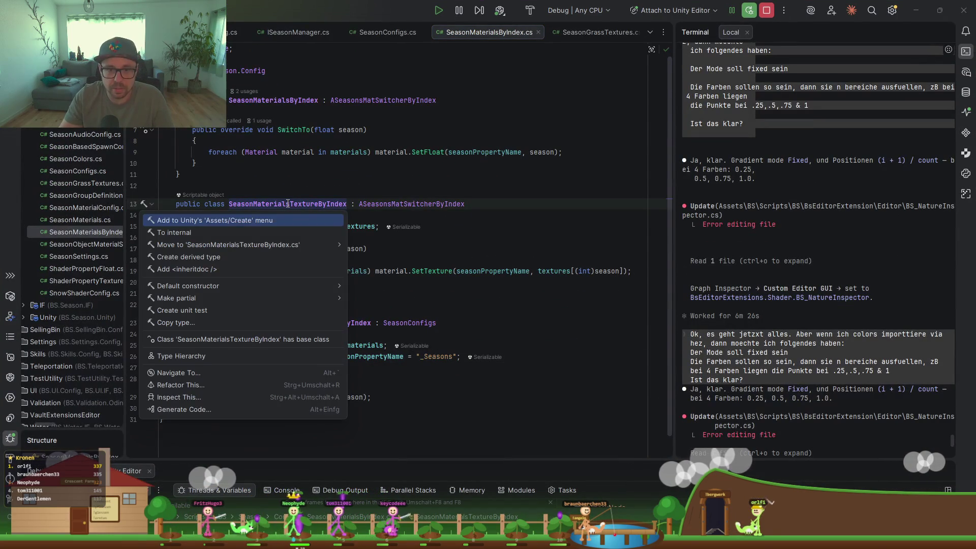
{"action": "key", "text": "Down"}
{"action": "key", "text": "Down"}
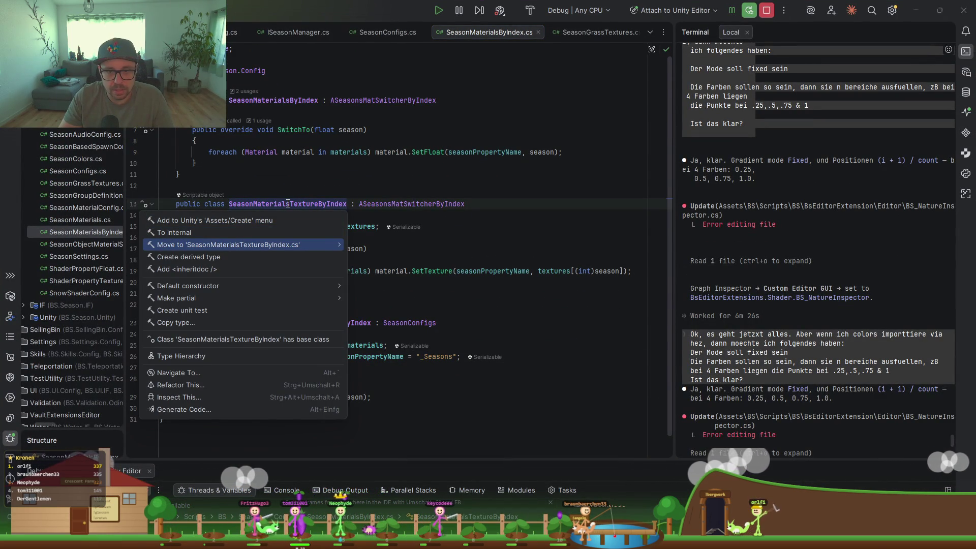
{"action": "key", "text": "Right"}
{"action": "key", "text": "Return"}
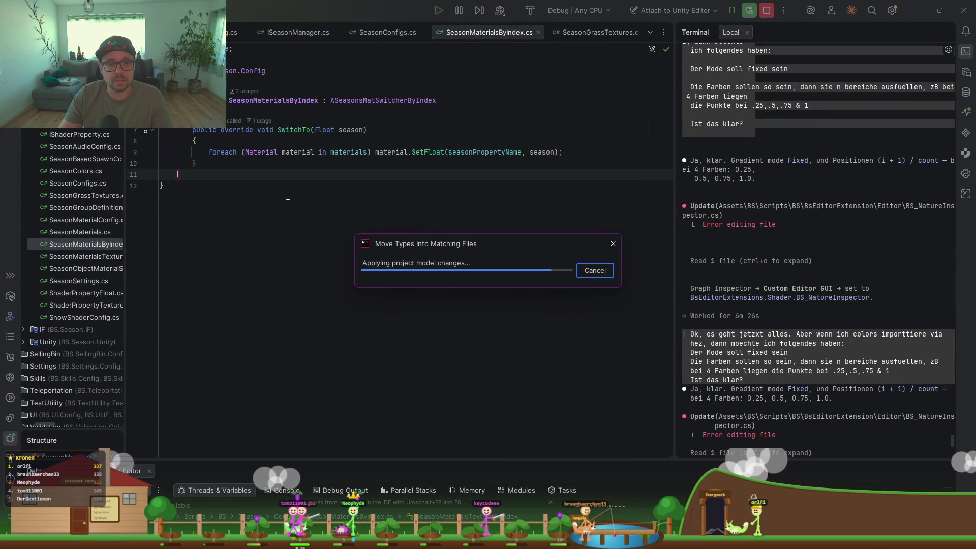
{"action": "left_click", "coordinate": [348, 186]}
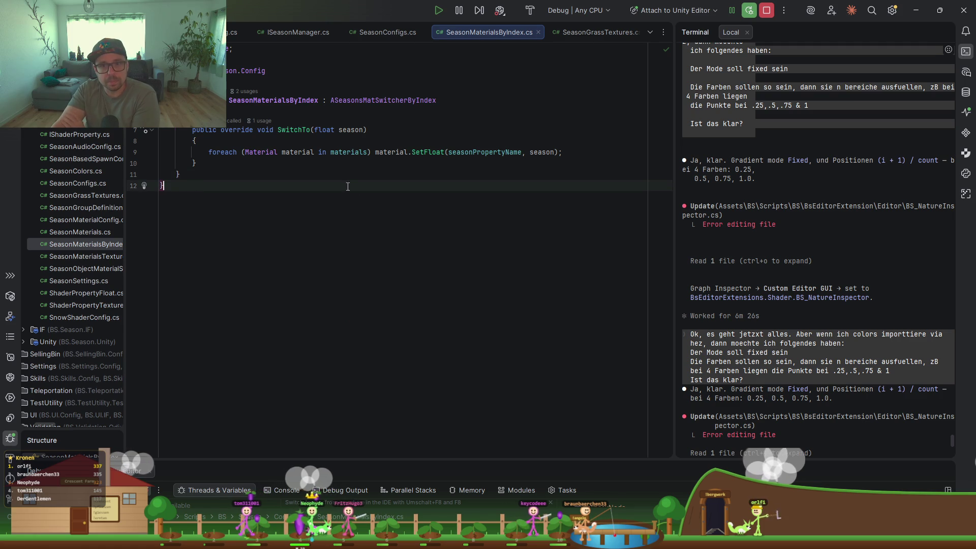
Wait for Unity's domain reload, then open SeasonManager.cs from the Season Manager's script field.
{"action": "left_click", "coordinate": [914, 12]}
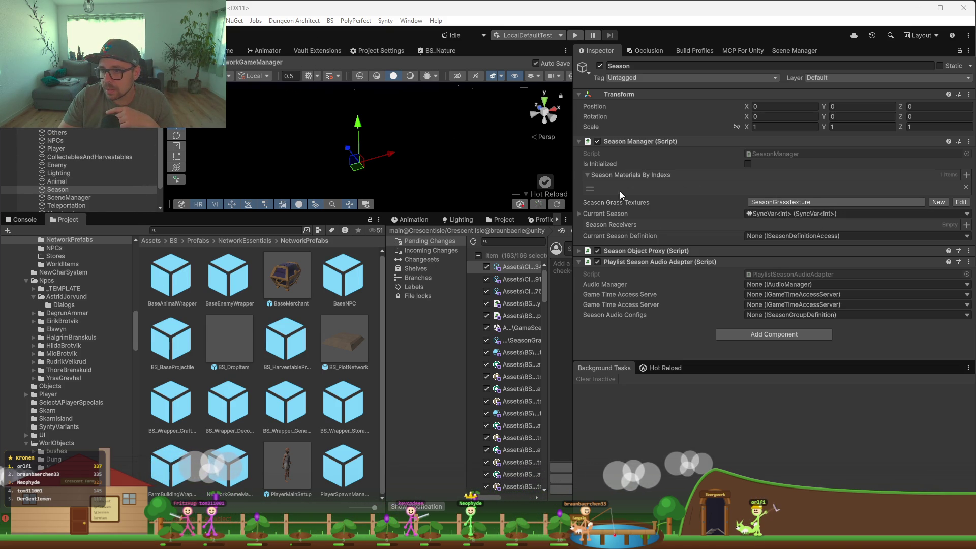
{"action": "left_click", "coordinate": [632, 180]}
{"action": "double_click", "coordinate": [790, 154]}
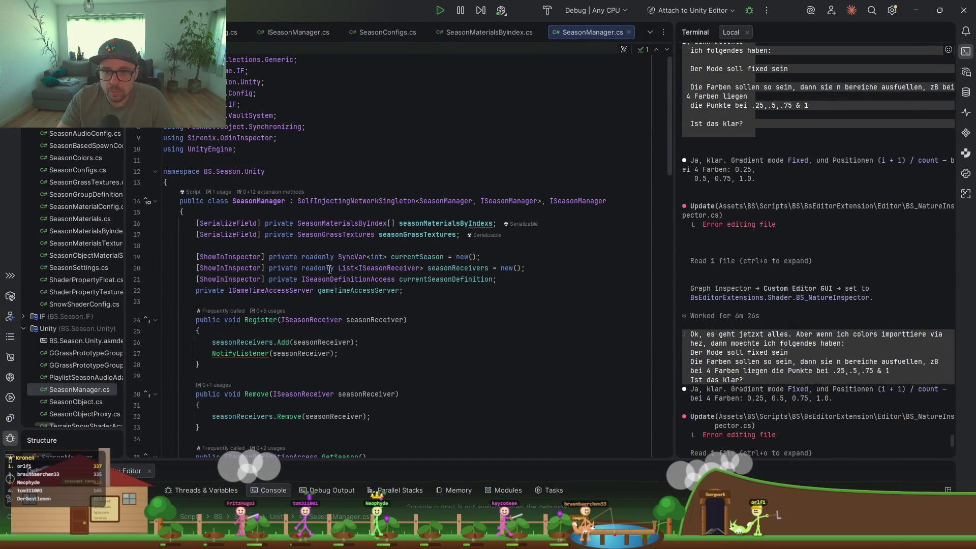
Change the seasonMaterialsByIndexs field type from SeasonMaterialsByIndex[] to ASeasonsMatSwitcherByIndex[].
{"action": "left_click", "coordinate": [428, 225]}
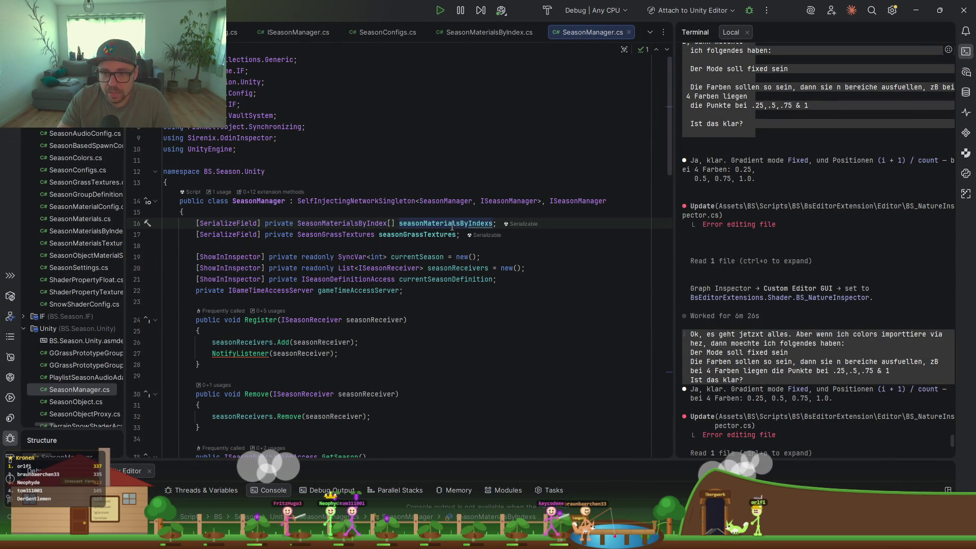
{"action": "left_click", "coordinate": [333, 223]}
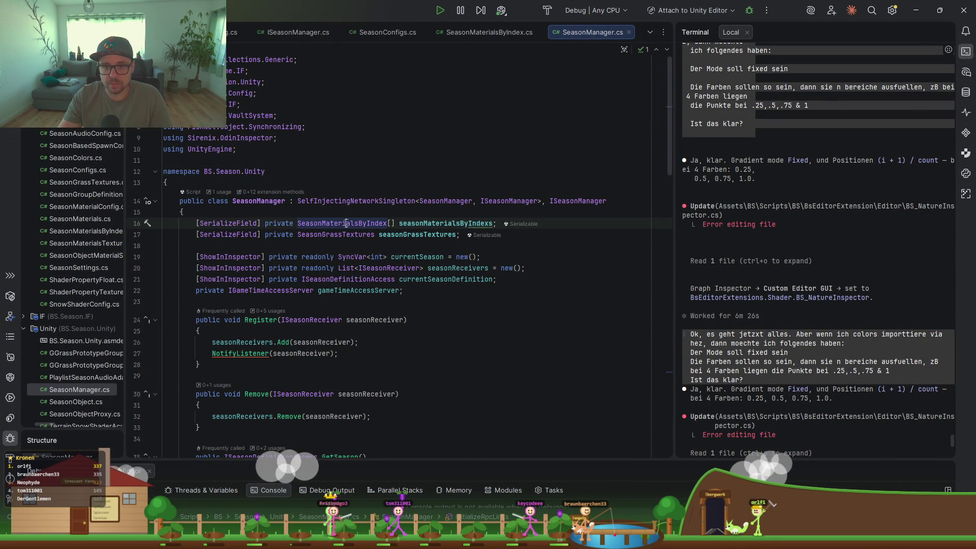
{"action": "left_click", "coordinate": [297, 224]}
{"action": "type", "text": "ASeasonsMatSwitcherByIndex"}
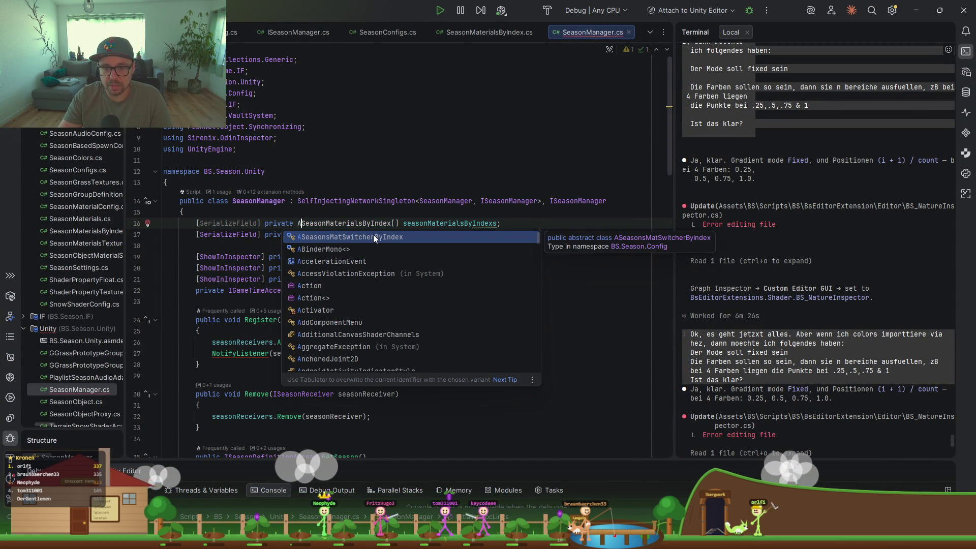
{"action": "key", "text": "Escape"}
{"action": "key", "text": "ctrl+Delete"}
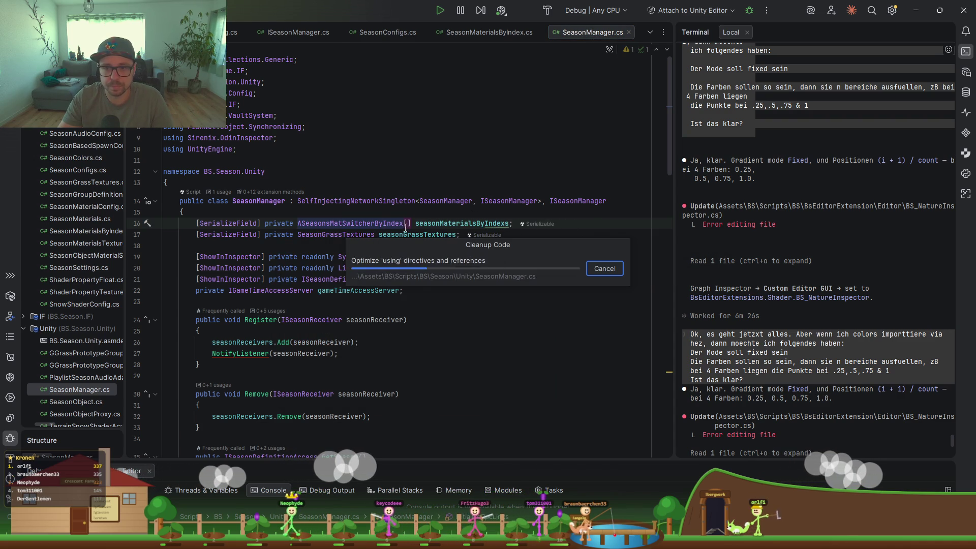
{"action": "scroll", "coordinate": [347, 242], "scroll_direction": "down", "scroll_amount": 10}
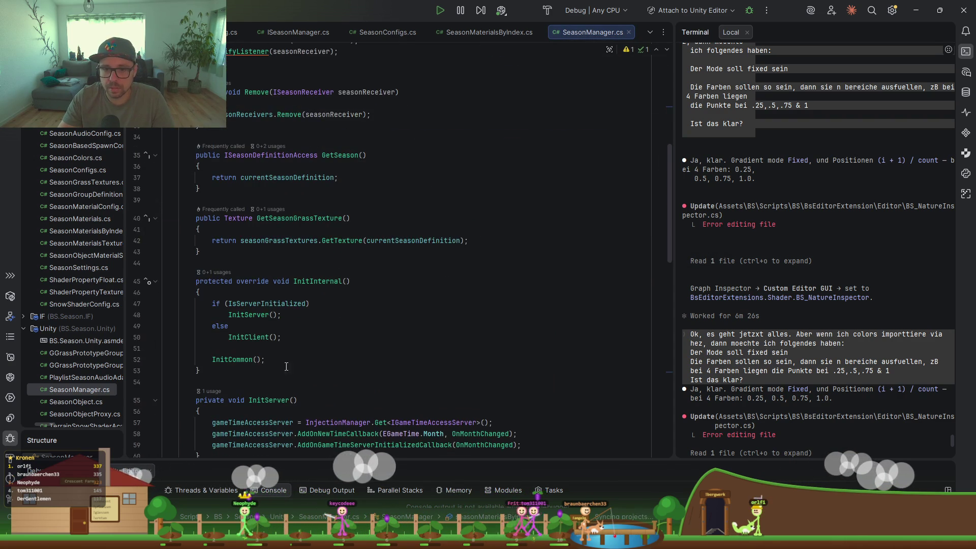
{"action": "scroll", "coordinate": [252, 332], "scroll_direction": "down", "scroll_amount": 15}
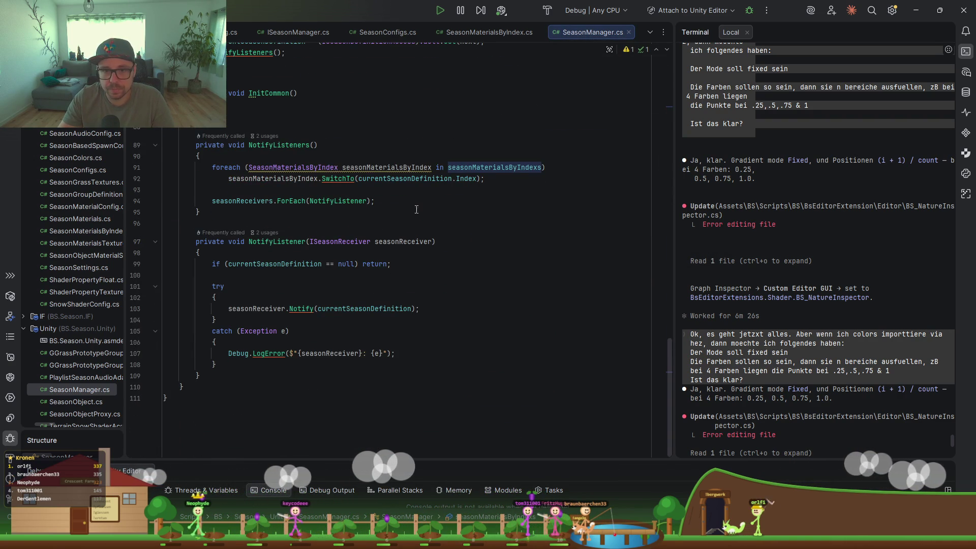
Brace the NotifyListeners foreach and move its SwitchTo call into a try/catch block.
{"action": "left_click", "coordinate": [580, 167]}
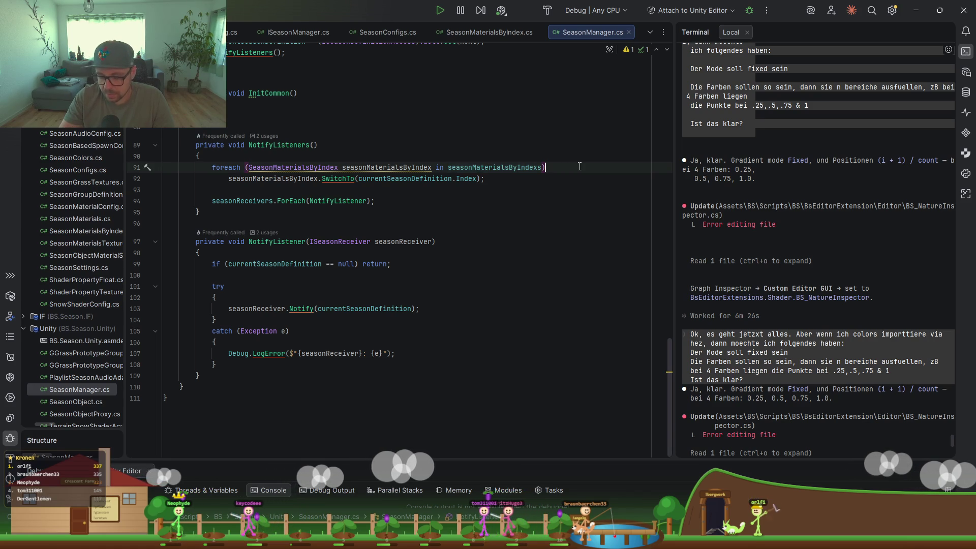
{"action": "key", "text": "Return"}
{"action": "type", "text": "{"}
{"action": "key", "text": "Return"}
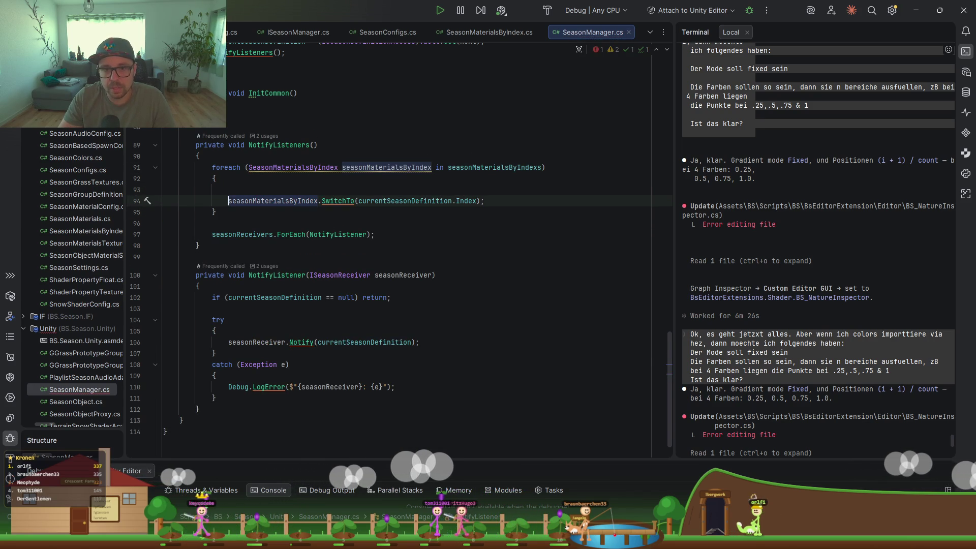
{"action": "key", "text": "Up"}
{"action": "type", "text": "try"}
{"action": "key", "text": "Escape"}
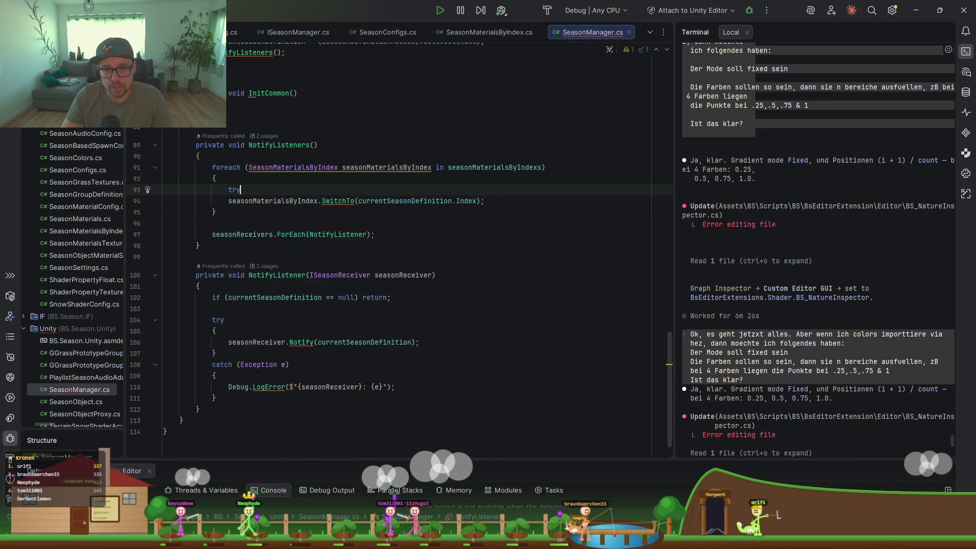
{"action": "key", "text": "Tab"}
{"action": "key", "text": "Down"}
{"action": "key", "text": "Down"}
{"action": "key", "text": "Down"}
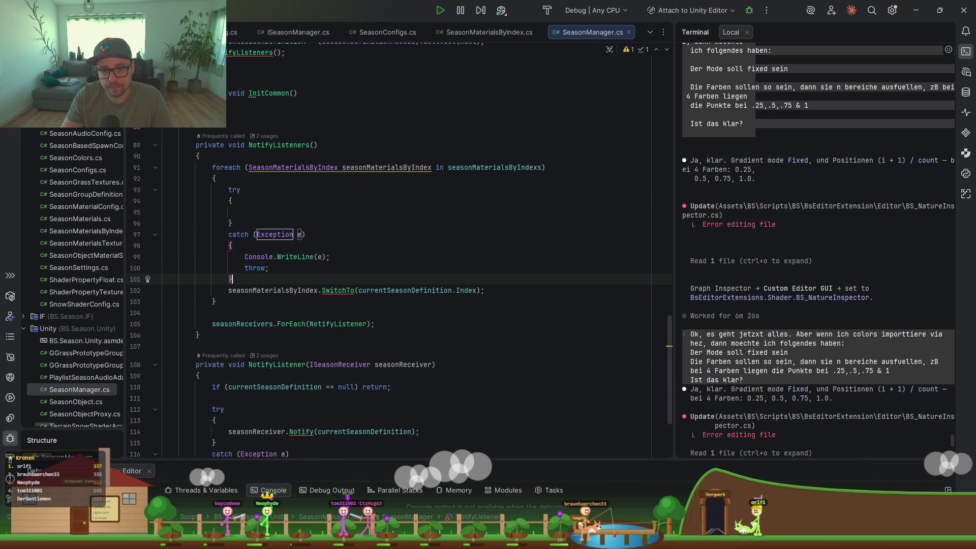
{"action": "key", "text": "alt+shift+Up"}
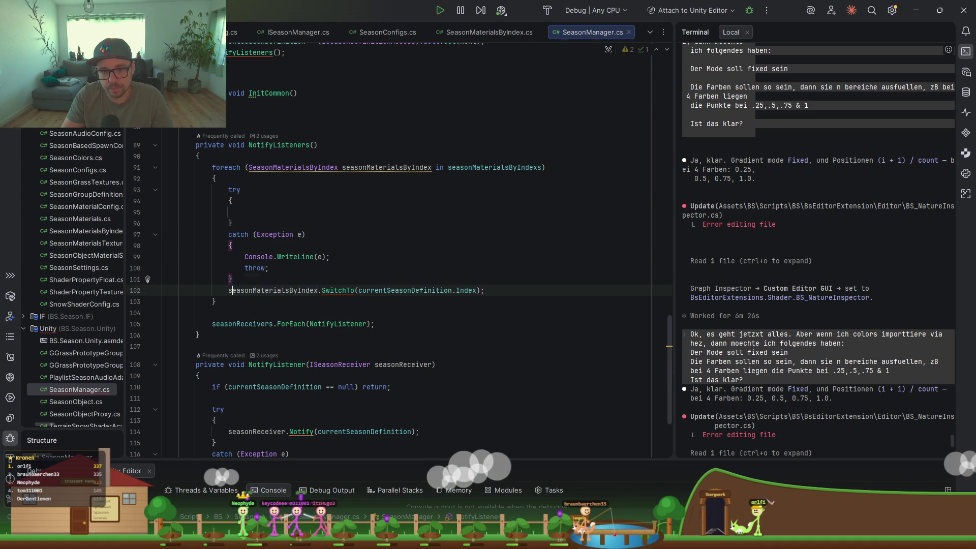
{"action": "key", "text": "alt+shift+Up"}
{"action": "key", "text": "alt+shift+Up"}
{"action": "key", "text": "alt+shift+Up"}
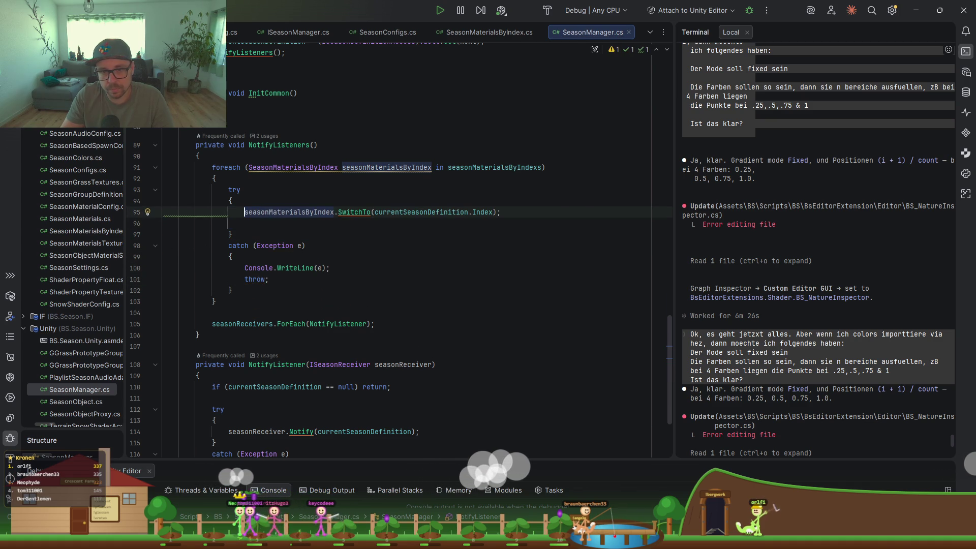
{"action": "left_click_drag", "start_coordinate": [330, 267], "coordinate": [279, 267]}
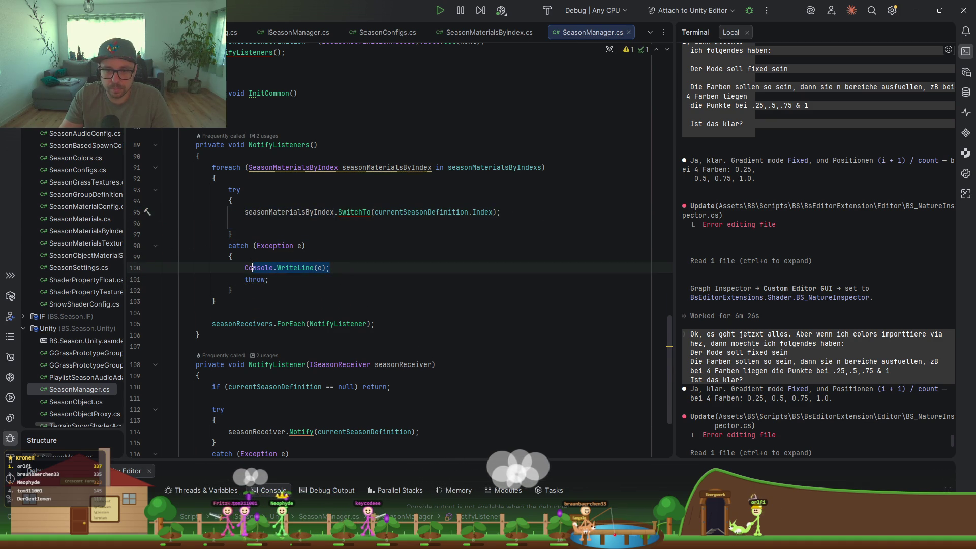